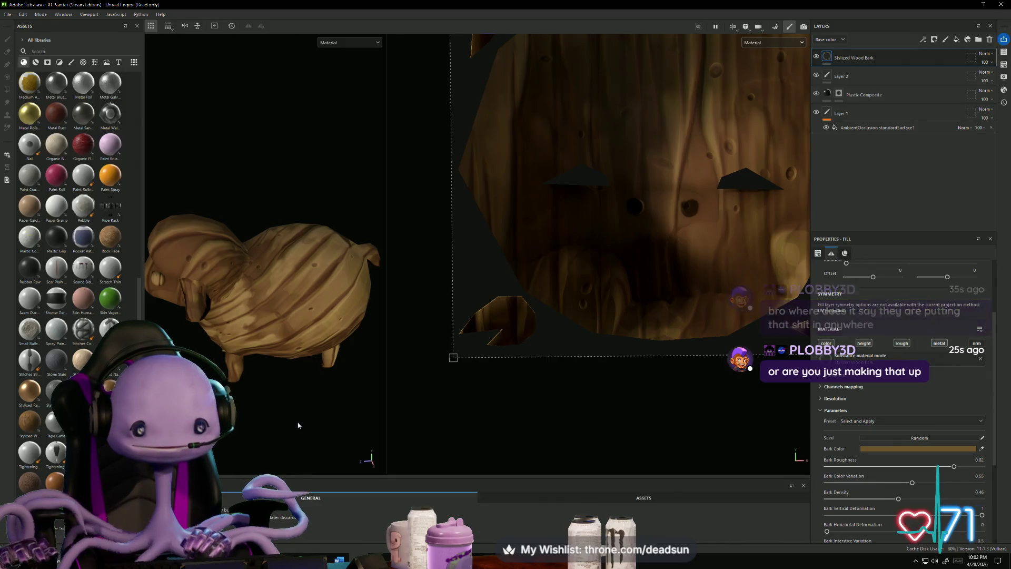
# Undo the Stylized Wood Bark fill layer so the sheep model is plain white again.
pyautogui.moveTo(583, 429)
pyautogui.keyDown('alt'); pyautogui.mouseDown()
pyautogui.moveTo(535, 415)
pyautogui.moveTo(610, 418)
pyautogui.mouseUp(); pyautogui.keyUp('alt')
pyautogui.click(293, 406)
pyautogui.moveTo(303, 347)
pyautogui.keyDown('alt'); pyautogui.mouseDown()
pyautogui.moveTo(296, 307)
pyautogui.moveTo(263, 285)
pyautogui.moveTo(294, 391)
pyautogui.moveTo(295, 382)
pyautogui.mouseUp(); pyautogui.keyUp('alt')
pyautogui.scroll(-3, 302, 384)
pyautogui.hotkey('ctrl', 'z')
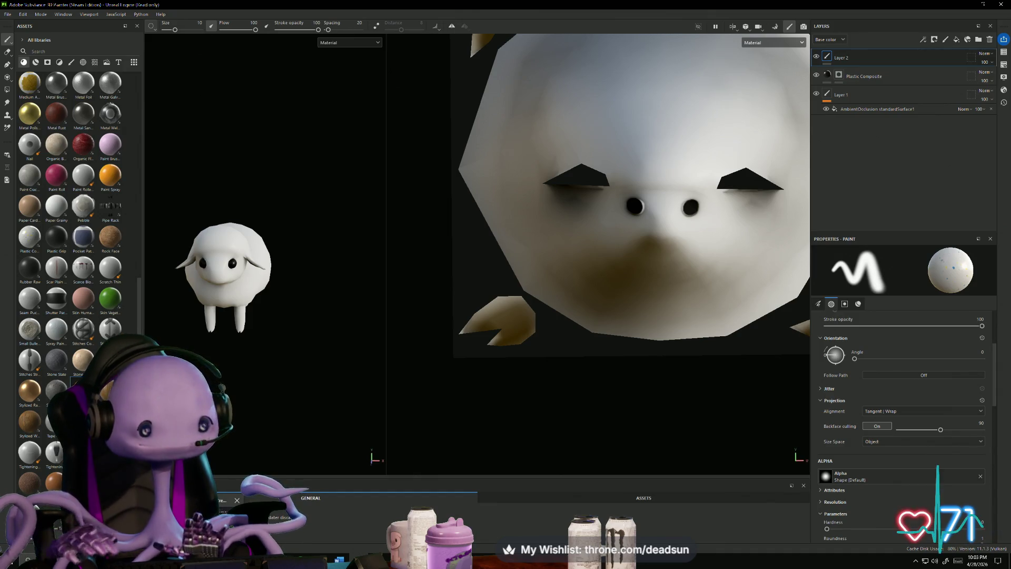
# Minimize and restore the Painter window, then switch to the browser showing X.
pyautogui.press('super+d')
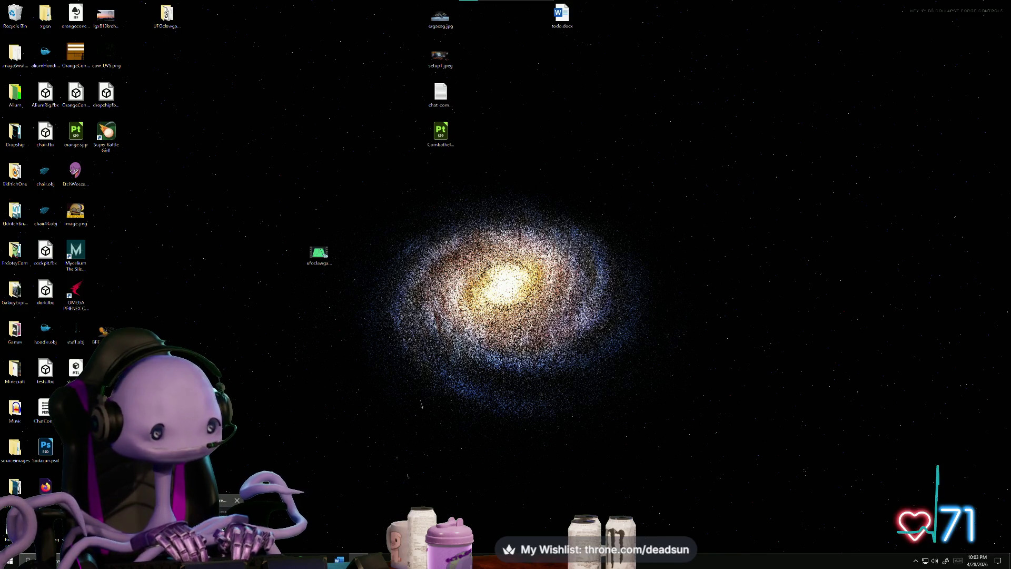
pyautogui.press('super+d')
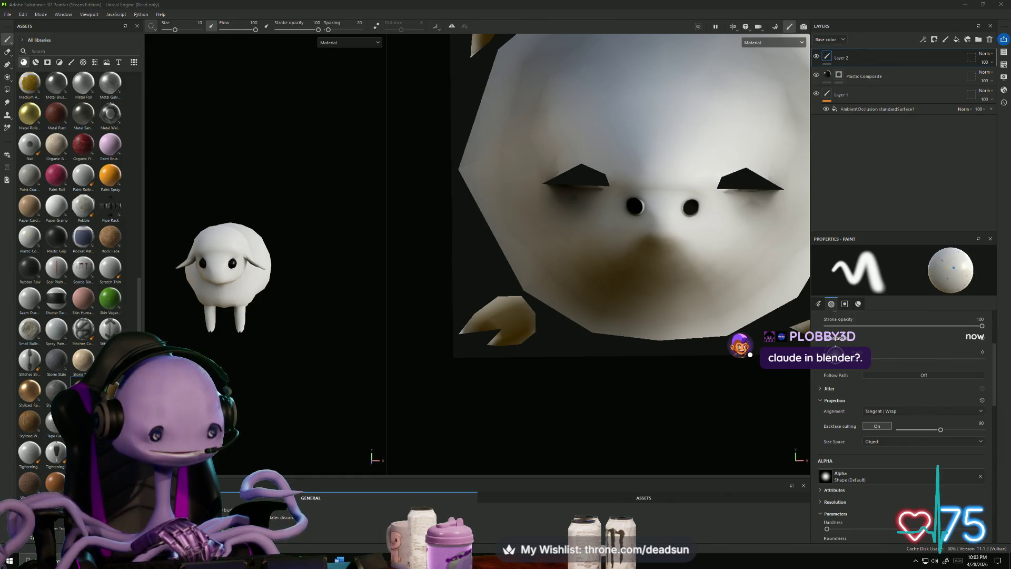
pyautogui.hotkey('alt', 'Tab')
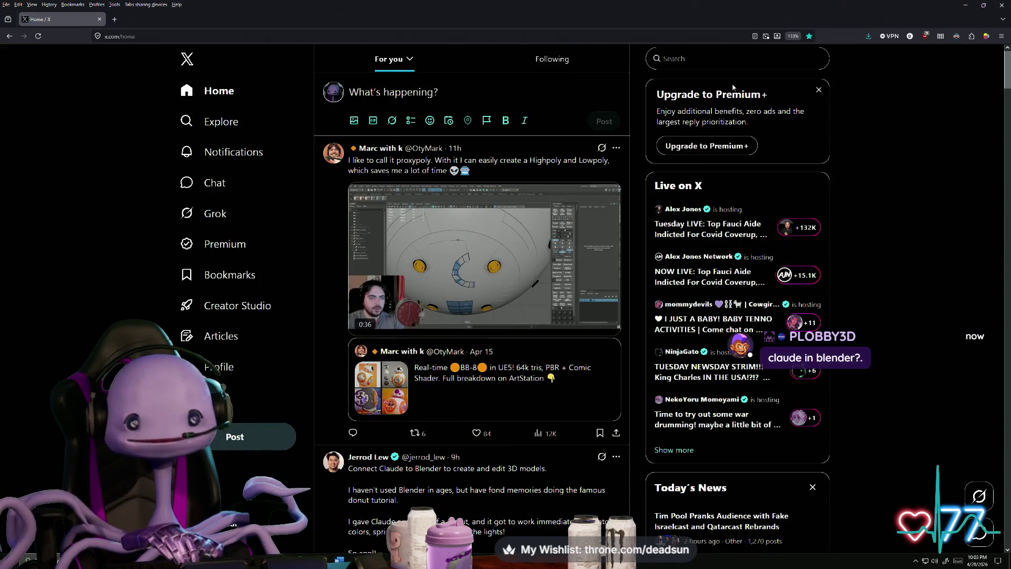
# Search X for 'blender'.
pyautogui.click(737, 58)
pyautogui.write('blender')
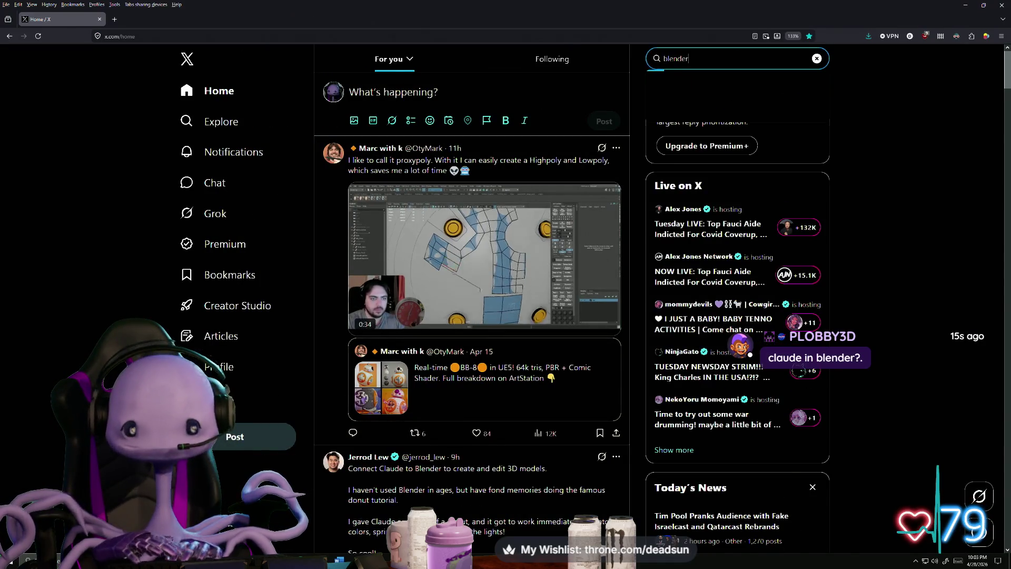
pyautogui.press('Return')
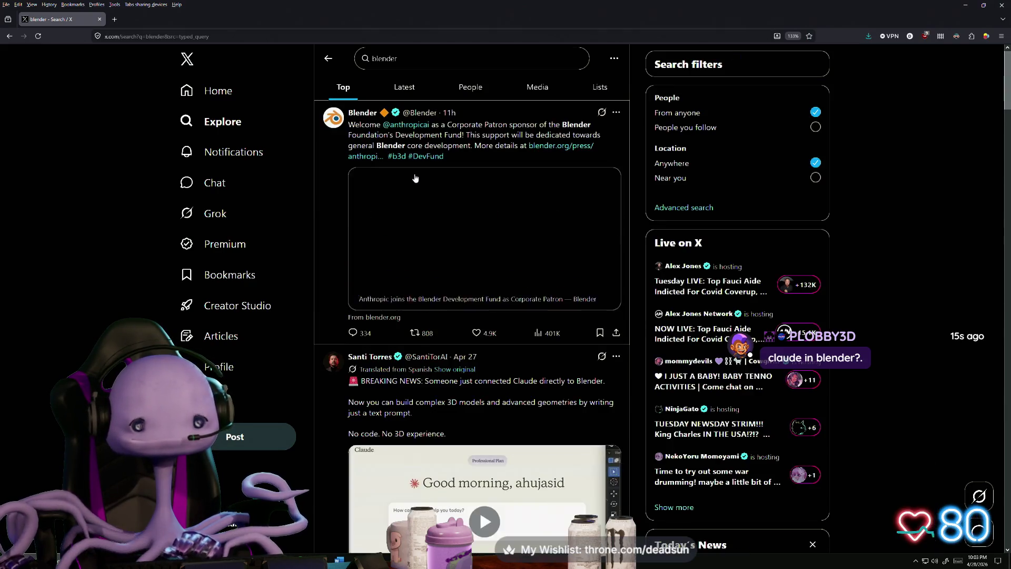
# Open the Anthropic–Blender press release link card, then return to the blender search results.
pyautogui.click(392, 192)
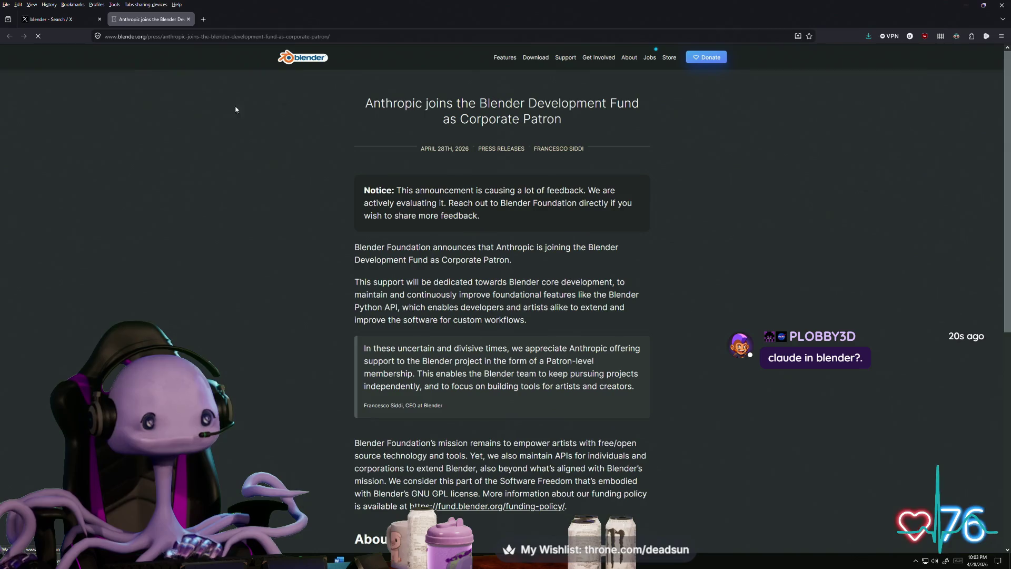
pyautogui.scroll(-10, 313, 191)
pyautogui.scroll(10, 353, 168)
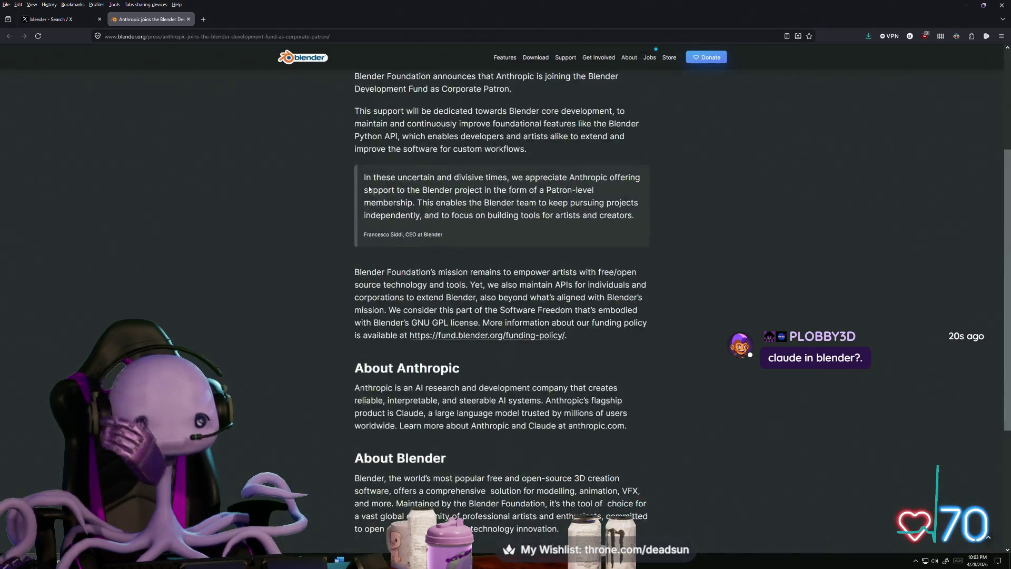
pyautogui.click(53, 19)
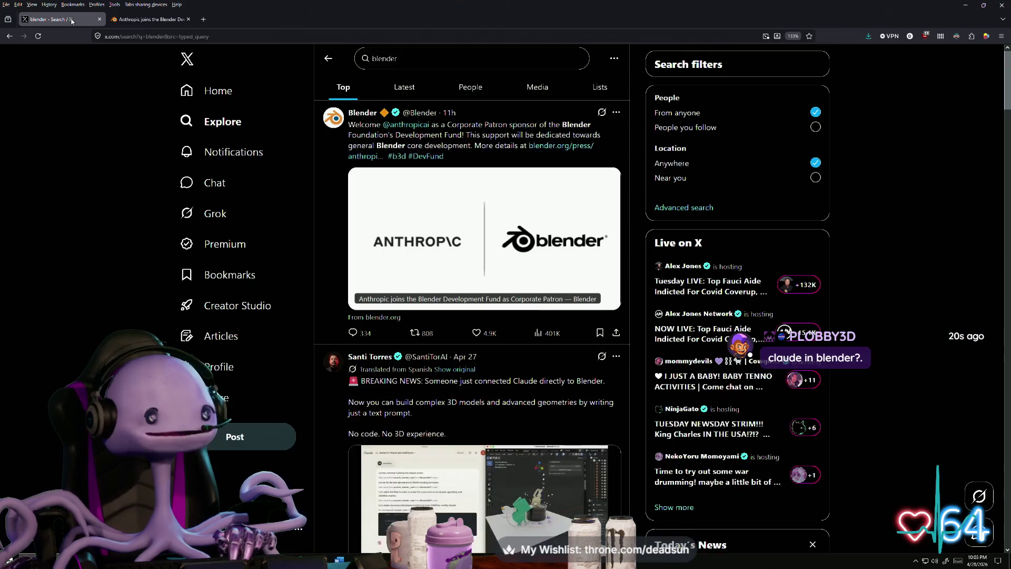
pyautogui.scroll(-5, 370, 245)
pyautogui.scroll(2, 504, 338)
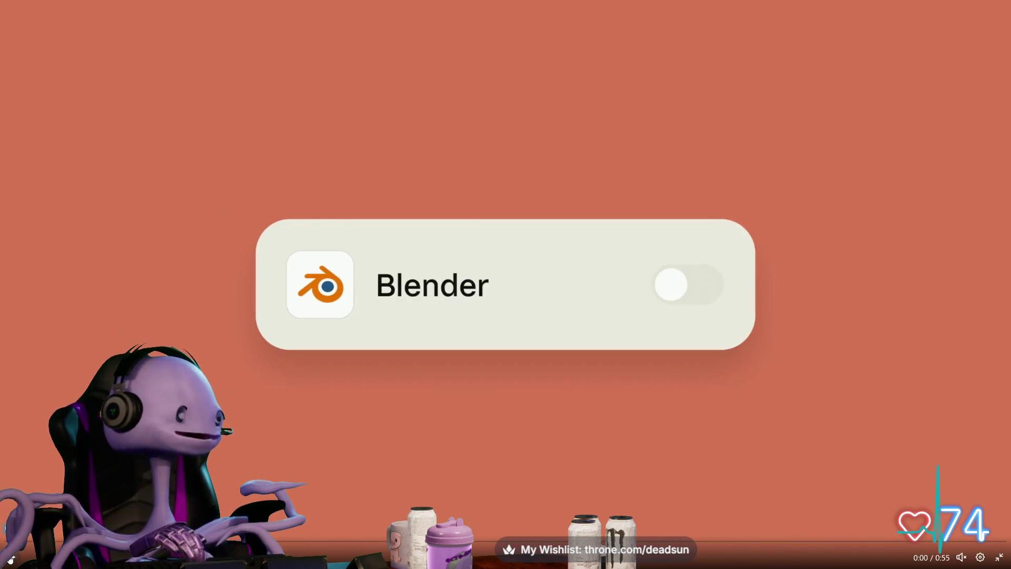
# Play the embedded video showing Claude connected to Blender.
pyautogui.click(10, 559)
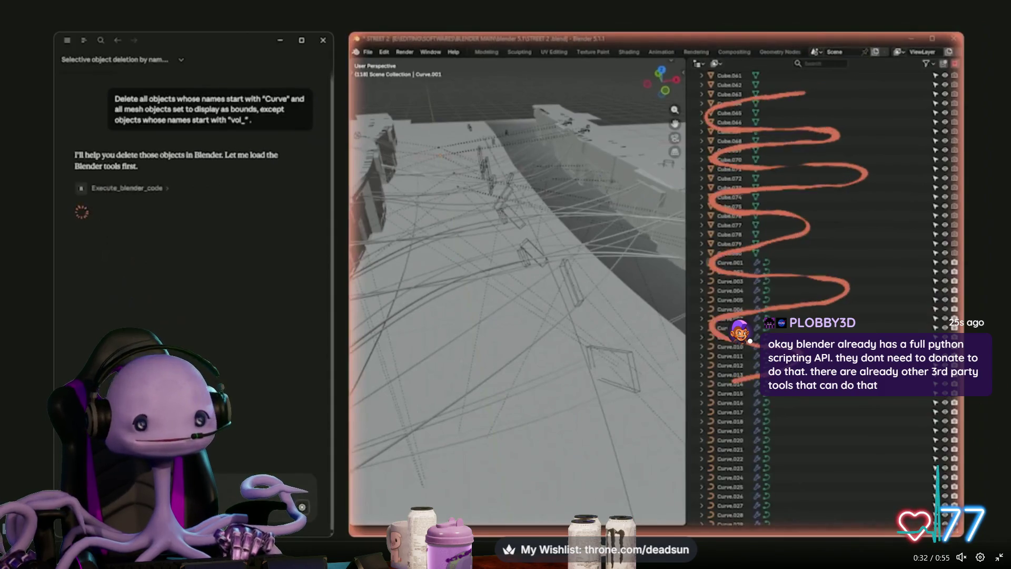
pyautogui.moveTo(492, 252)
pyautogui.mouseDown(button='middle')
pyautogui.moveTo(467, 255)
pyautogui.moveTo(469, 279)
pyautogui.moveTo(555, 257)
pyautogui.mouseUp(button='middle')
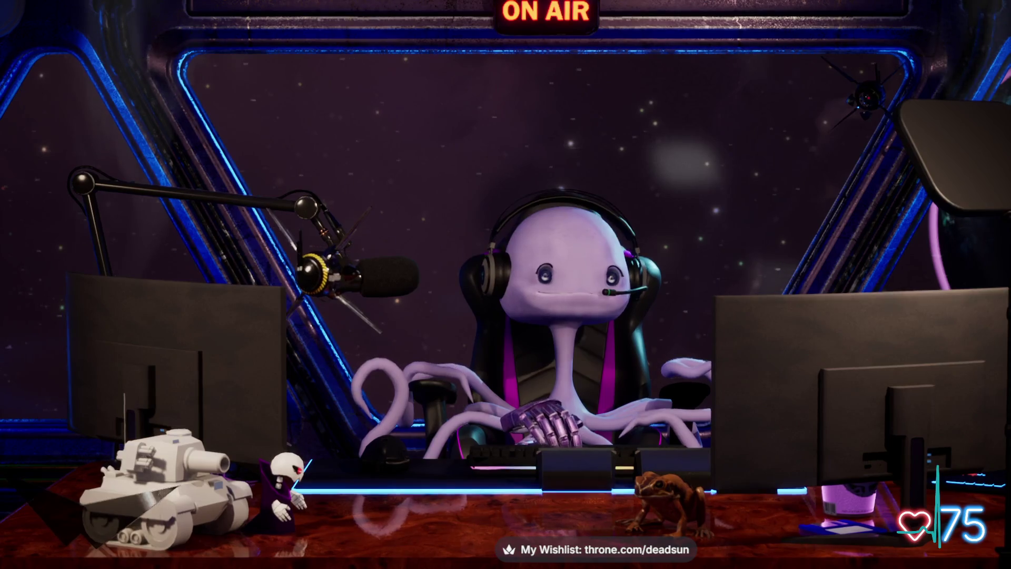
# Return to Substance 3D Painter, showing the plain white sheep model.
pyautogui.hotkey('alt', 'Tab')
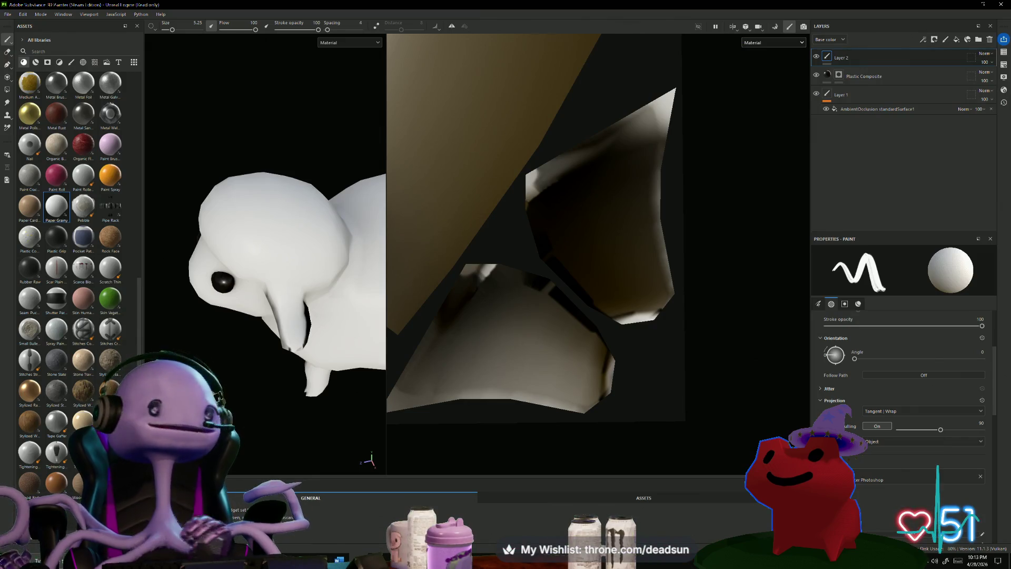
pyautogui.scroll(5, 43, 193)
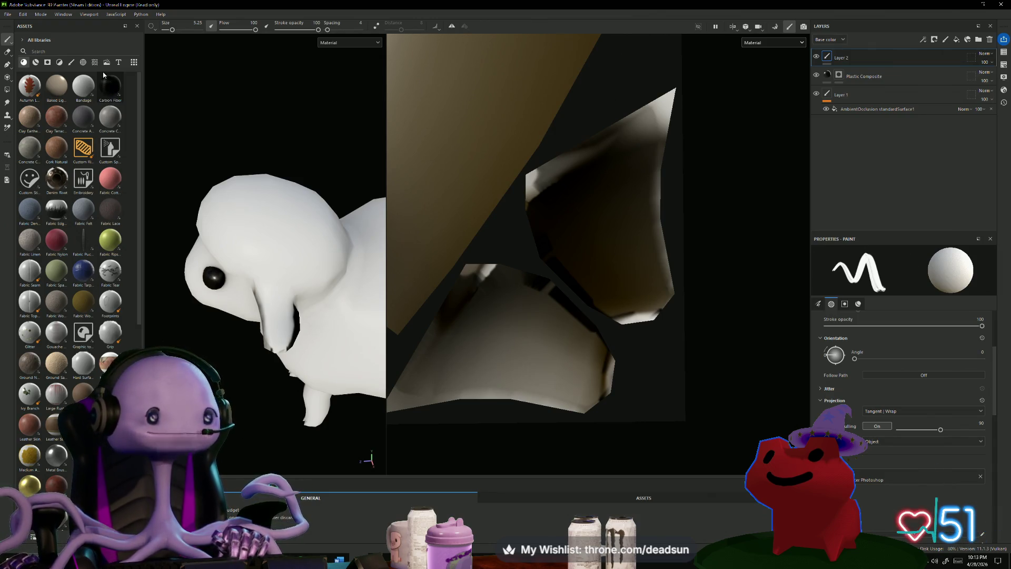
# Zoom in and orbit the viewport to a side view of the sheep's face.
pyautogui.scroll(3, 295, 114)
pyautogui.scroll(3, 287, 119)
pyautogui.moveTo(288, 125)
pyautogui.keyDown('alt'); pyautogui.mouseDown()
pyautogui.moveTo(300, 138)
pyautogui.moveTo(343, 139)
pyautogui.mouseUp(); pyautogui.keyUp('alt')
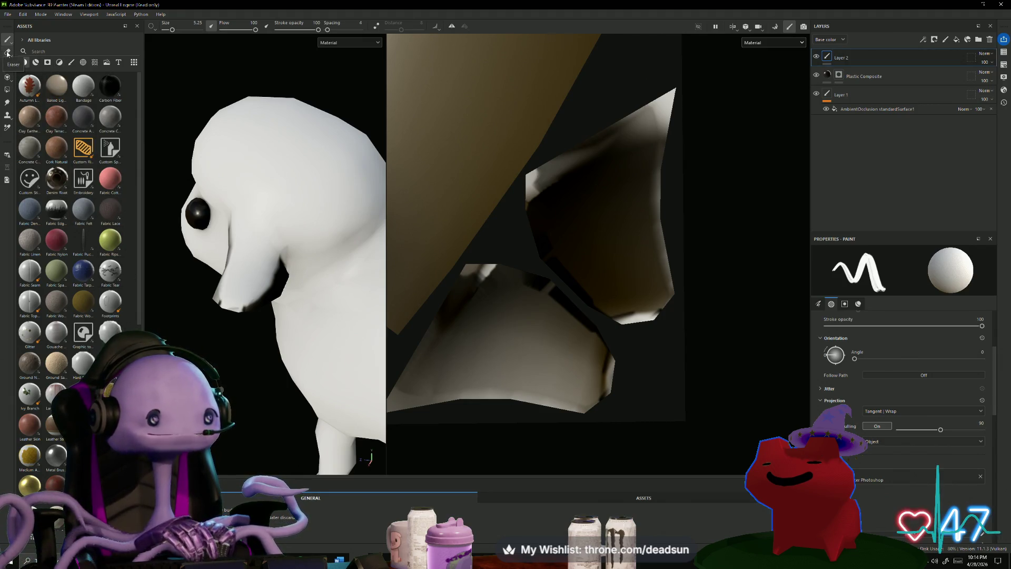
# Load the Basic Hard brush from the Brushes filter in the Assets panel.
pyautogui.click(72, 65)
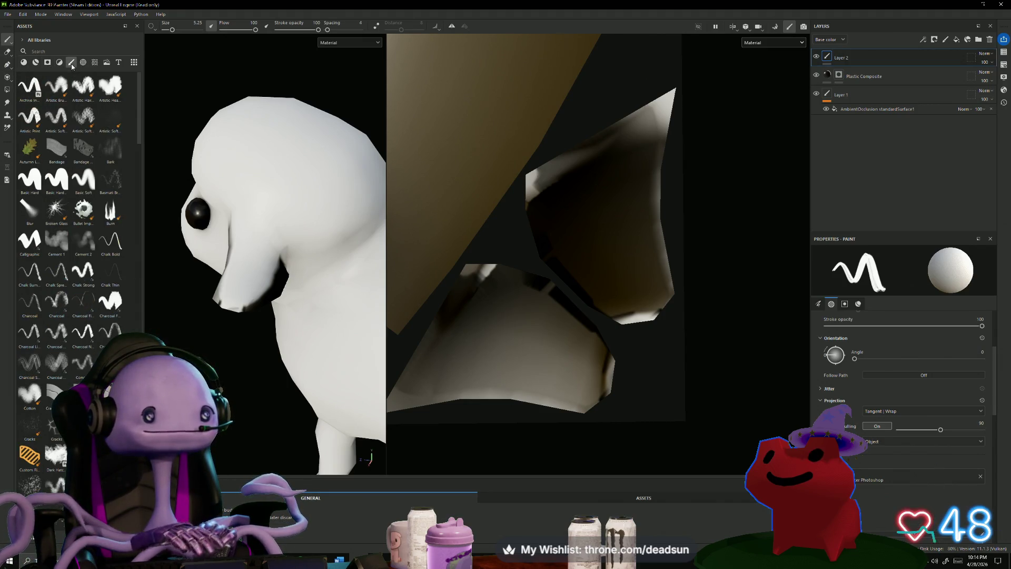
pyautogui.click(24, 63)
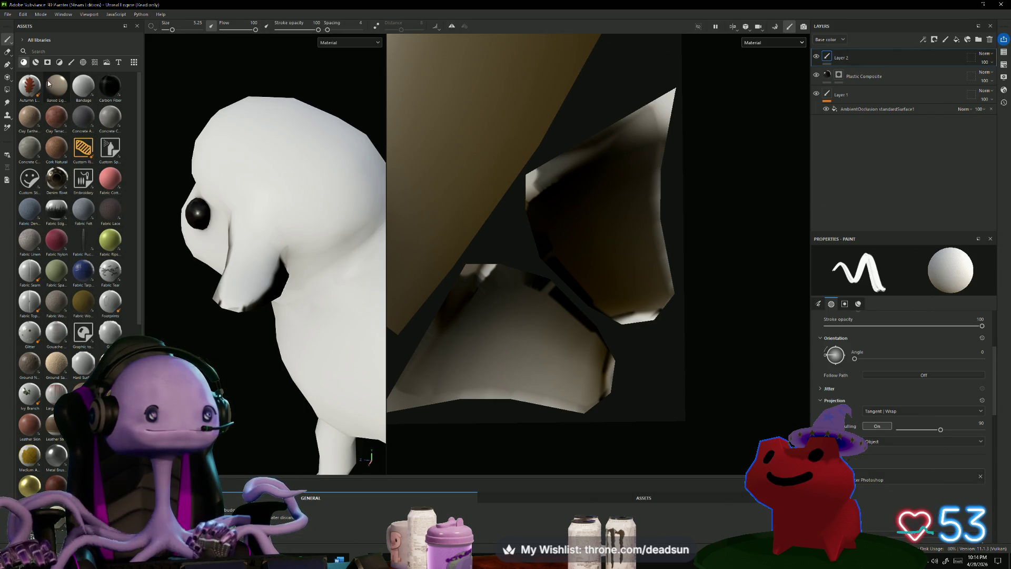
pyautogui.keyDown('alt'); pyautogui.moveTo(233, 390); pyautogui.dragTo(206, 374); pyautogui.keyUp('alt')
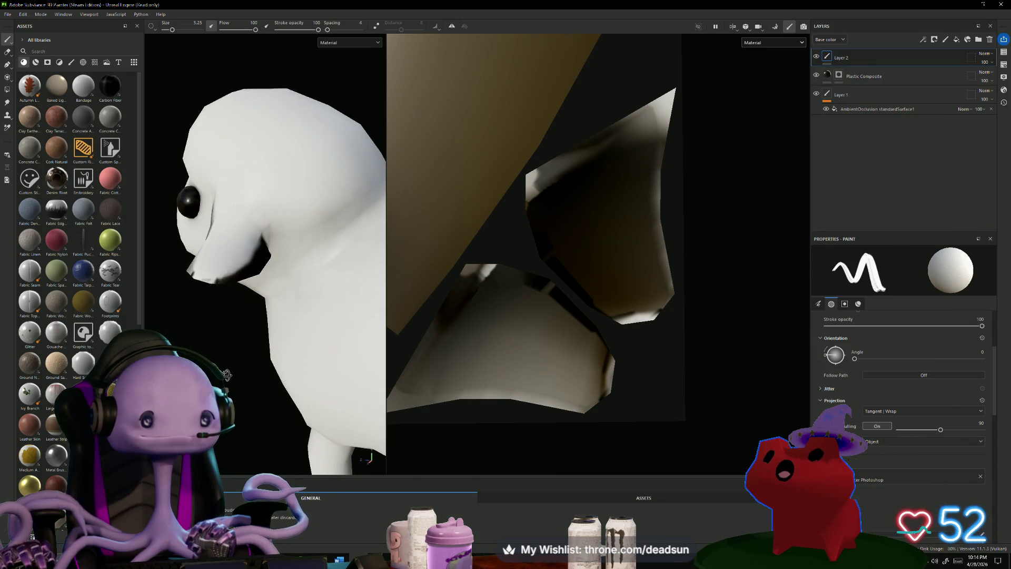
pyautogui.click(71, 62)
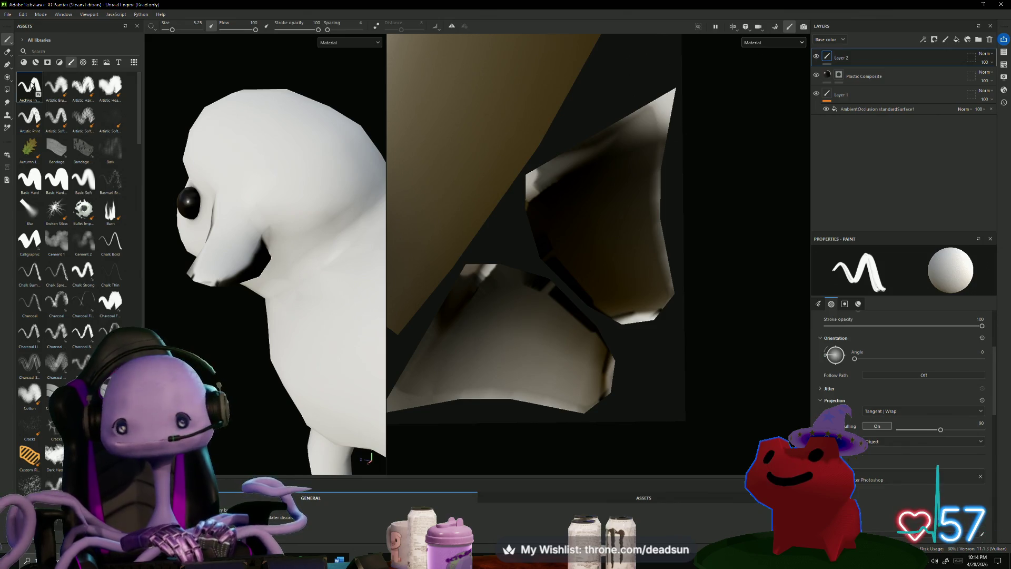
pyautogui.click(35, 179)
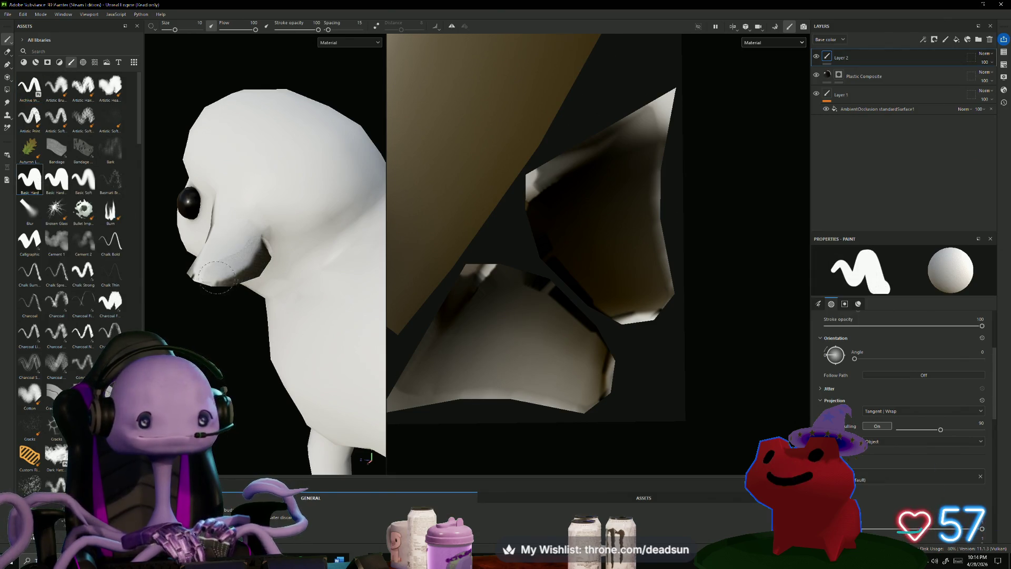
# Paint grey over the sheep's cheek and muzzle, then slightly reduce the brush size.
pyautogui.moveTo(224, 247)
pyautogui.mouseDown()
pyautogui.moveTo(240, 216)
pyautogui.moveTo(227, 229)
pyautogui.mouseUp()
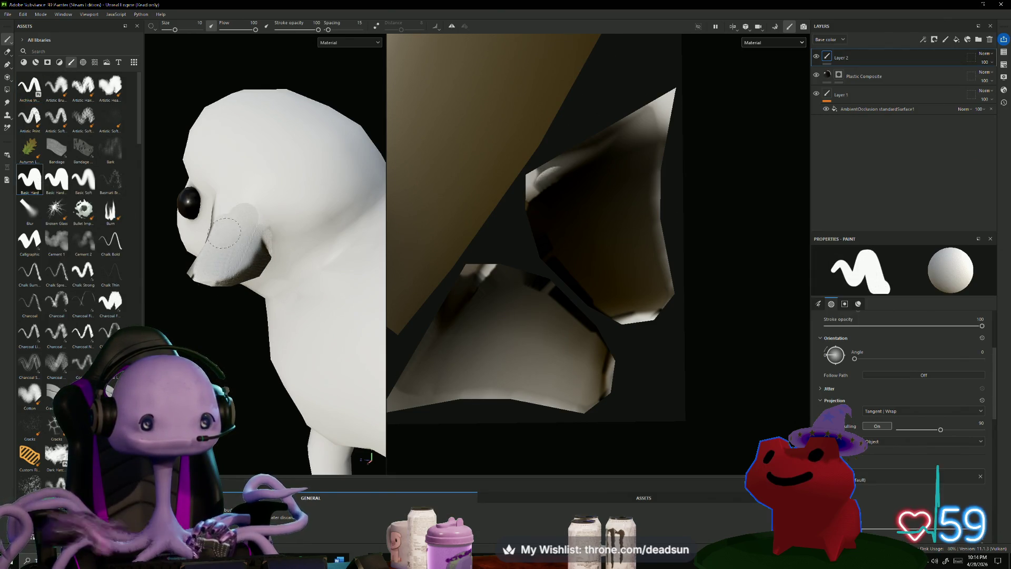
pyautogui.scroll(5, 214, 316)
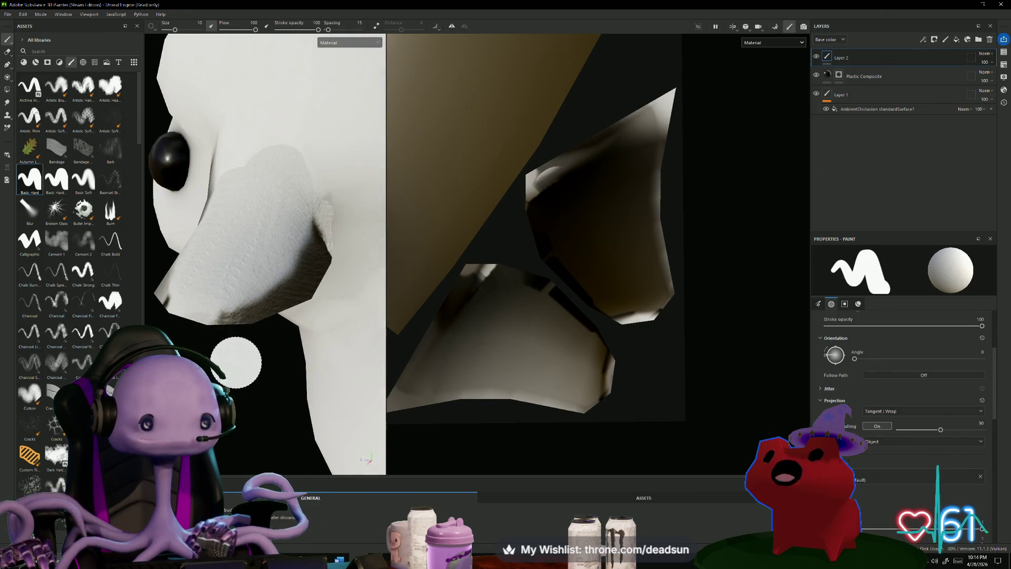
pyautogui.scroll(2, 254, 387)
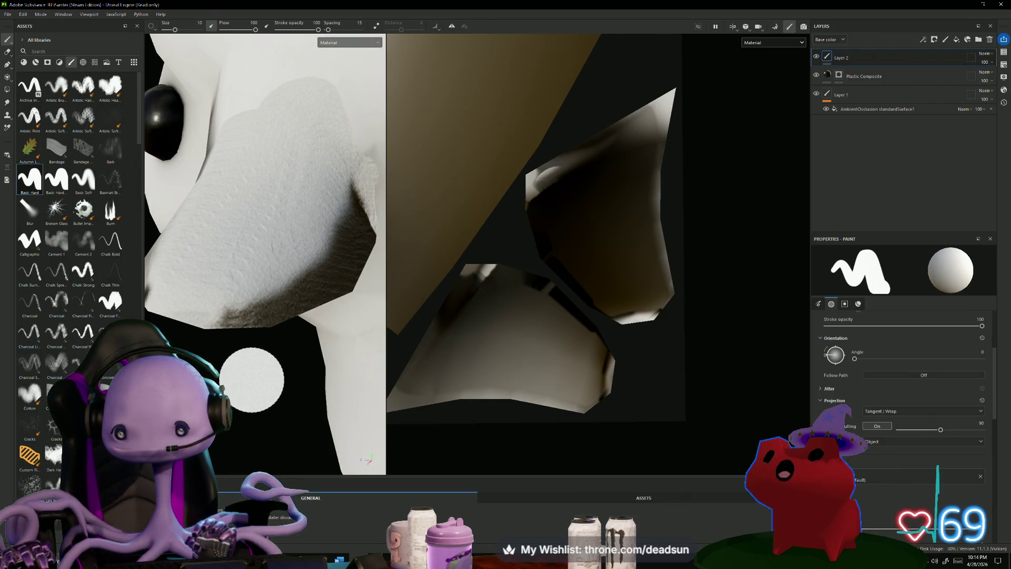
pyautogui.scroll(2, 900, 422)
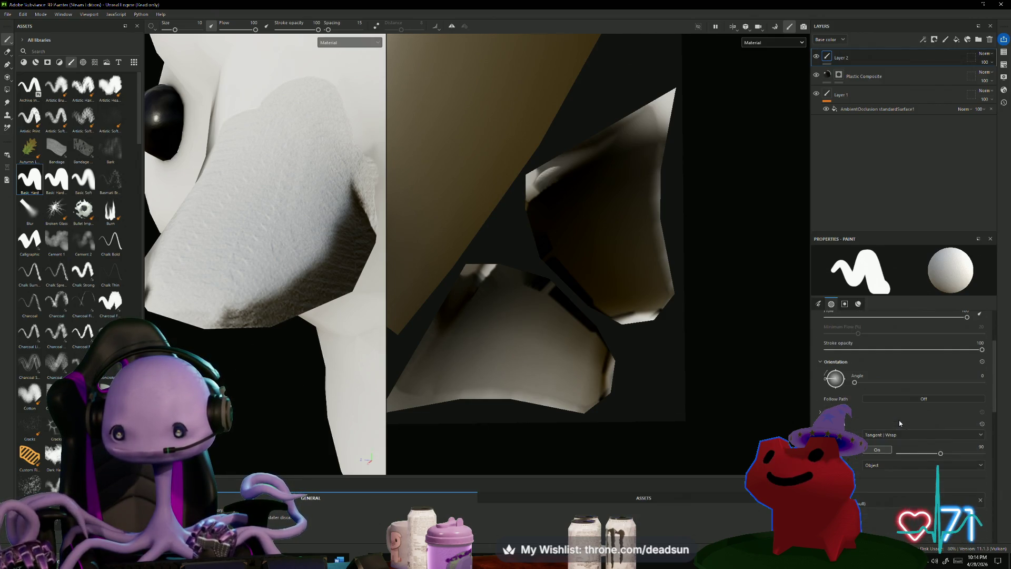
pyautogui.scroll(5, 901, 422)
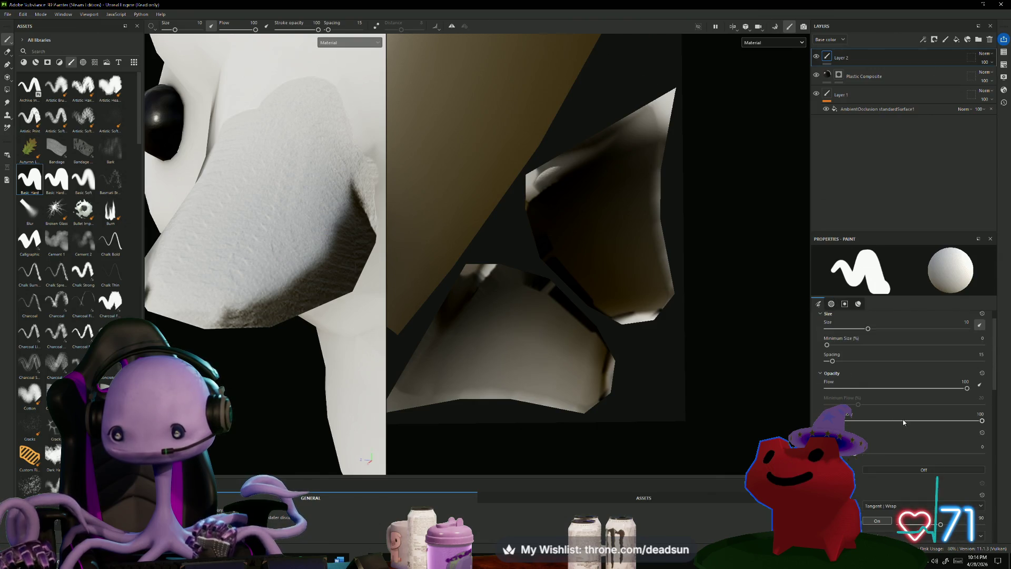
pyautogui.moveTo(868, 353); pyautogui.dragTo(867, 354)
# Switch to the Basic Soft brush at size 10 with spacing 20.
pyautogui.click(80, 180)
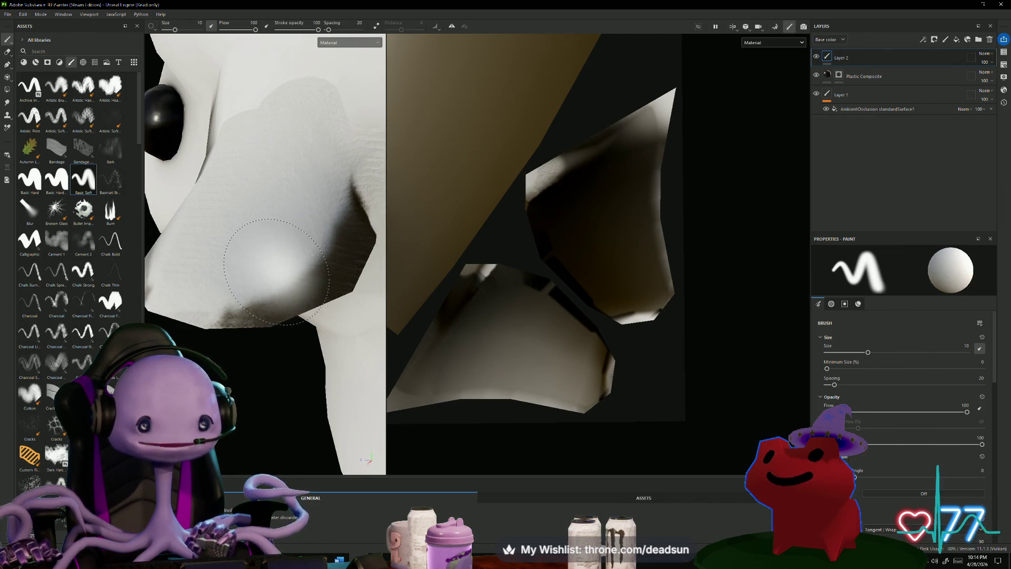
pyautogui.scroll(-4, 247, 295)
pyautogui.scroll(-3, 228, 365)
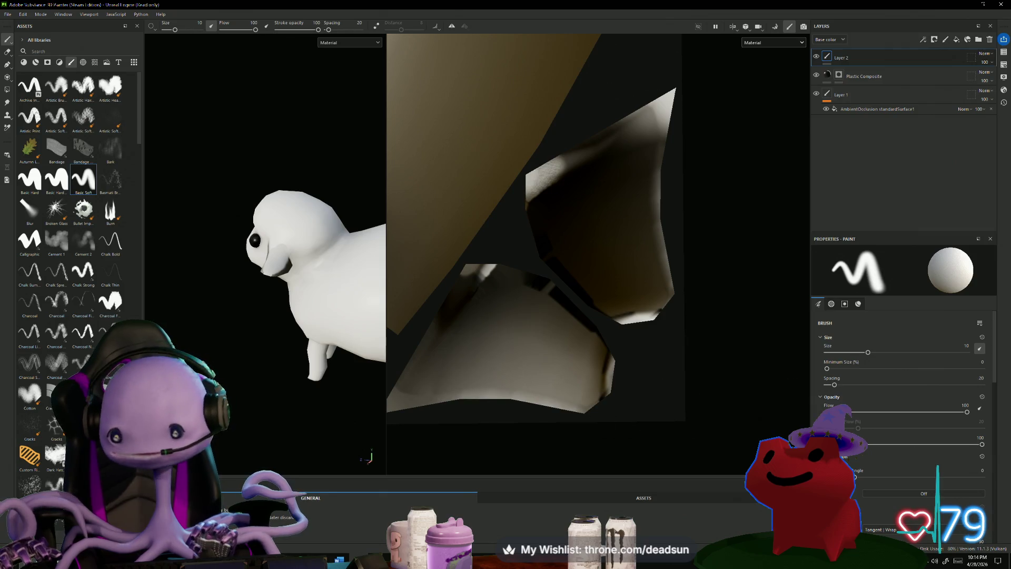
# Set the brush projection mode to UV.
pyautogui.scroll(-2, 895, 447)
pyautogui.click(917, 483)
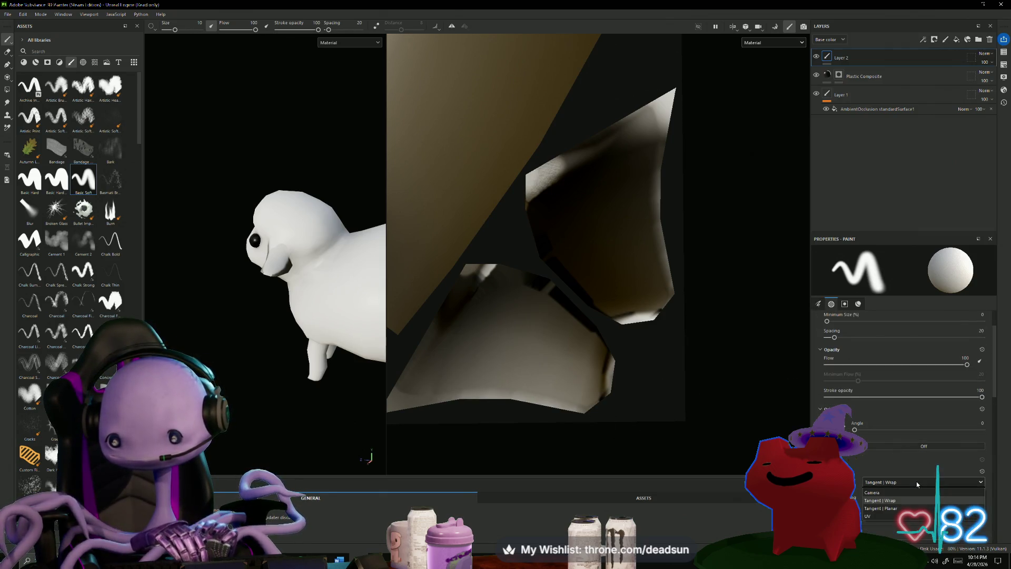
pyautogui.click(897, 516)
# Enlarge the soft brush to about 95.23 and dab white on the body texture.
pyautogui.moveTo(253, 390)
pyautogui.keyDown('alt'); pyautogui.mouseDown()
pyautogui.moveTo(264, 343)
pyautogui.moveTo(296, 387)
pyautogui.moveTo(239, 300)
pyautogui.mouseUp(); pyautogui.keyUp('alt')
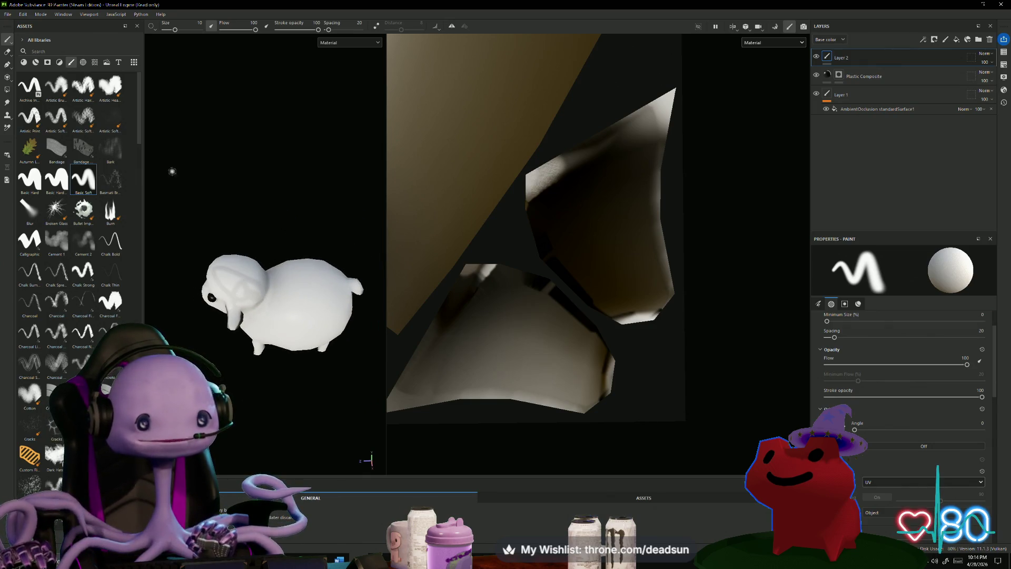
pyautogui.keyDown('ctrl'); pyautogui.moveTo(302, 217); pyautogui.dragTo(337, 218, button='right'); pyautogui.keyUp('ctrl')
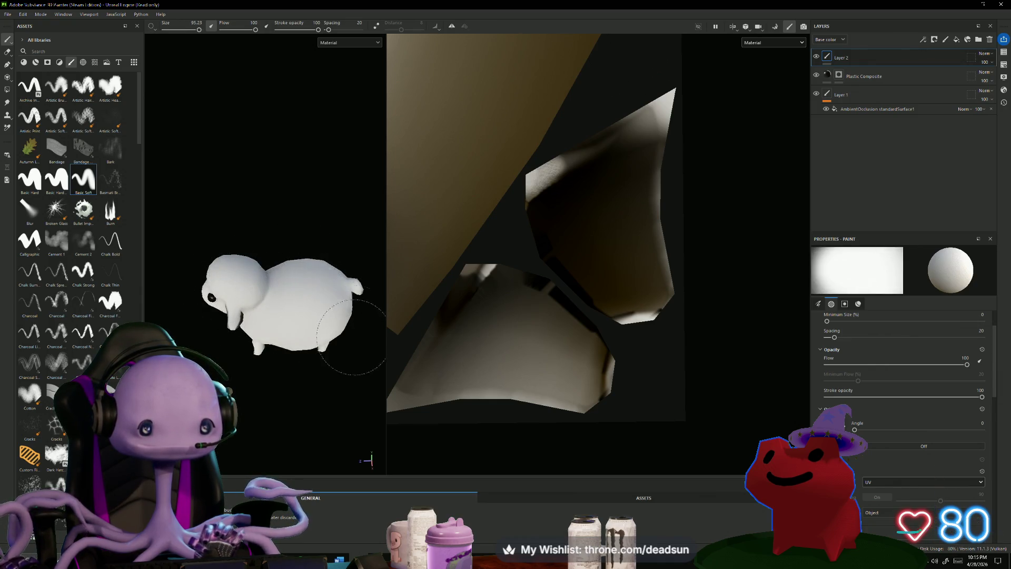
pyautogui.moveTo(300, 395)
pyautogui.keyDown('alt'); pyautogui.mouseDown()
pyautogui.moveTo(346, 253)
pyautogui.moveTo(204, 343)
pyautogui.moveTo(354, 312)
pyautogui.moveTo(314, 327)
pyautogui.moveTo(305, 342)
pyautogui.moveTo(338, 359)
pyautogui.moveTo(216, 337)
pyautogui.moveTo(293, 406)
pyautogui.mouseUp(); pyautogui.keyUp('alt')
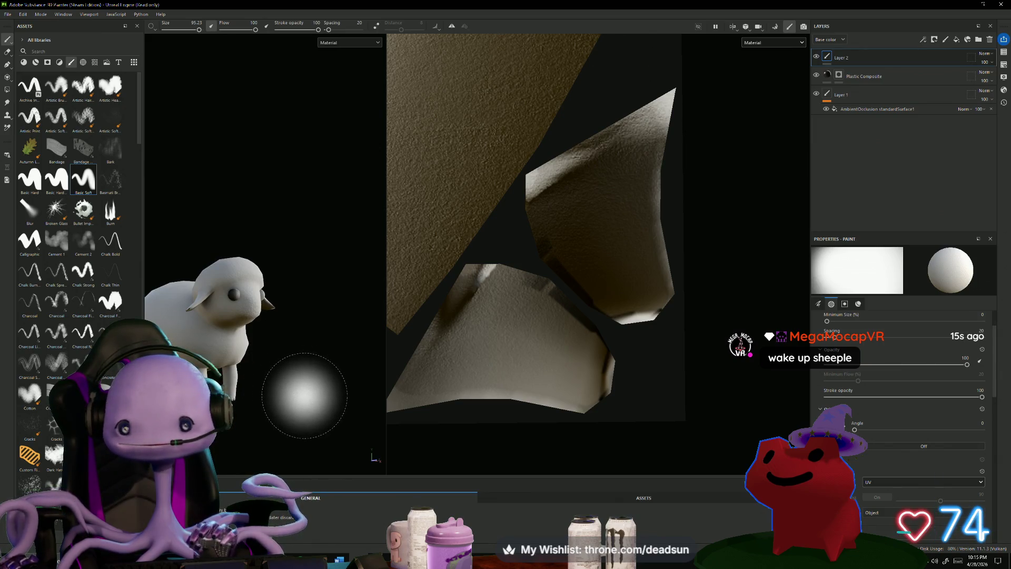
pyautogui.click(453, 400)
# Rotate the environment lighting and close the projection mode choices.
pyautogui.scroll(-6, 566, 281)
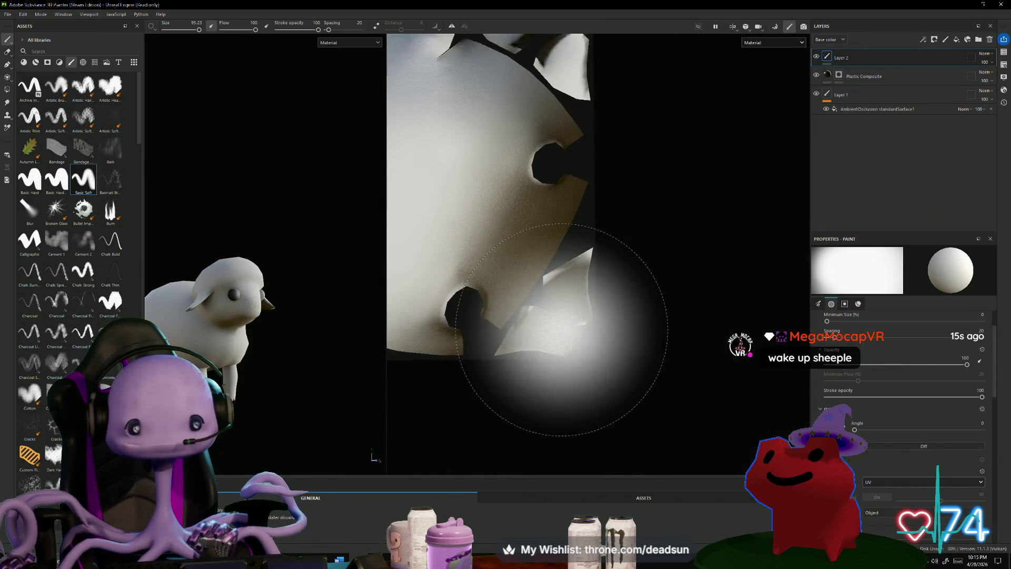
pyautogui.scroll(-3, 628, 270)
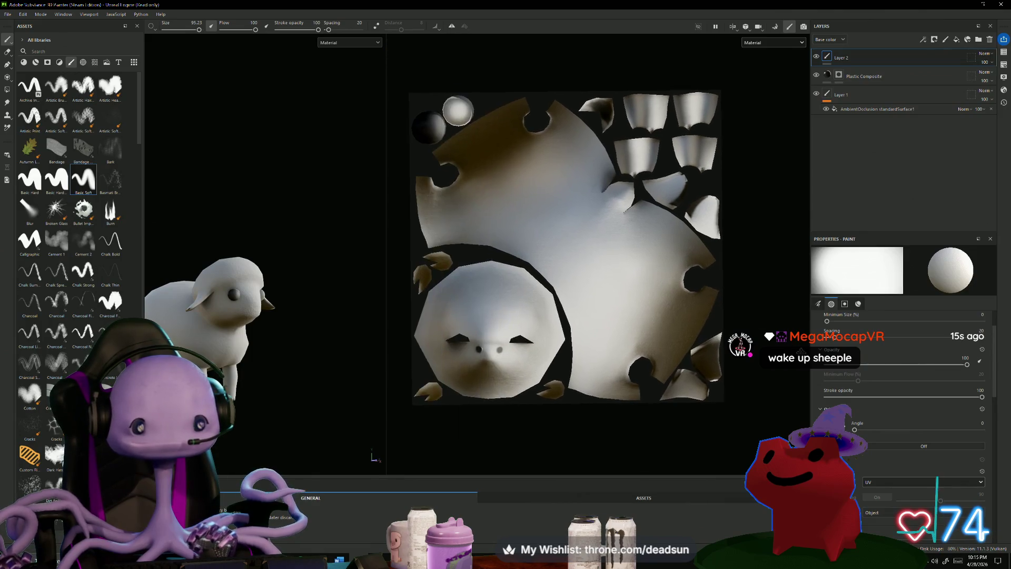
pyautogui.keyDown('shift'); pyautogui.moveTo(648, 317); pyautogui.dragTo(627, 402, button='right'); pyautogui.keyUp('shift')
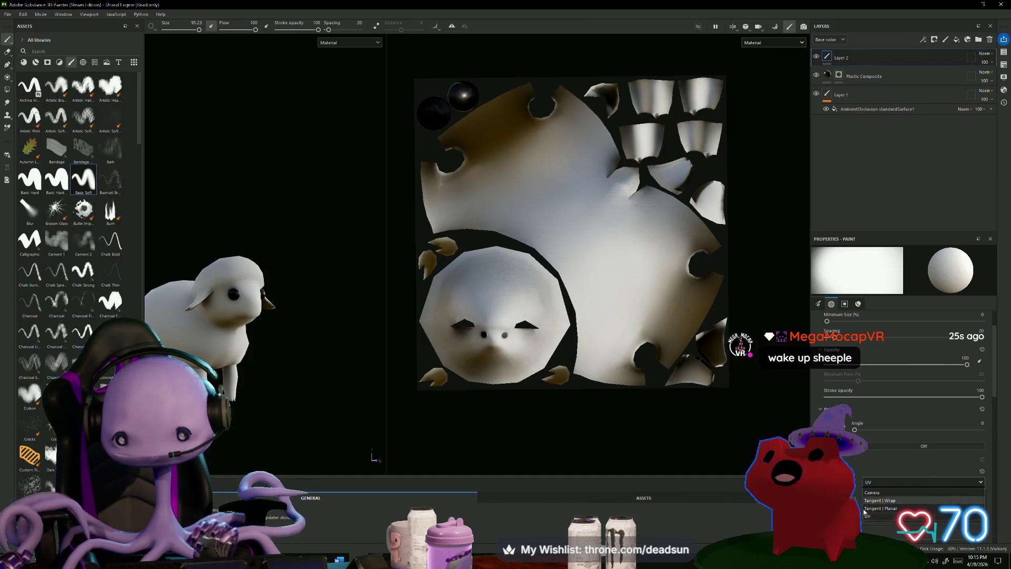
pyautogui.click(508, 369)
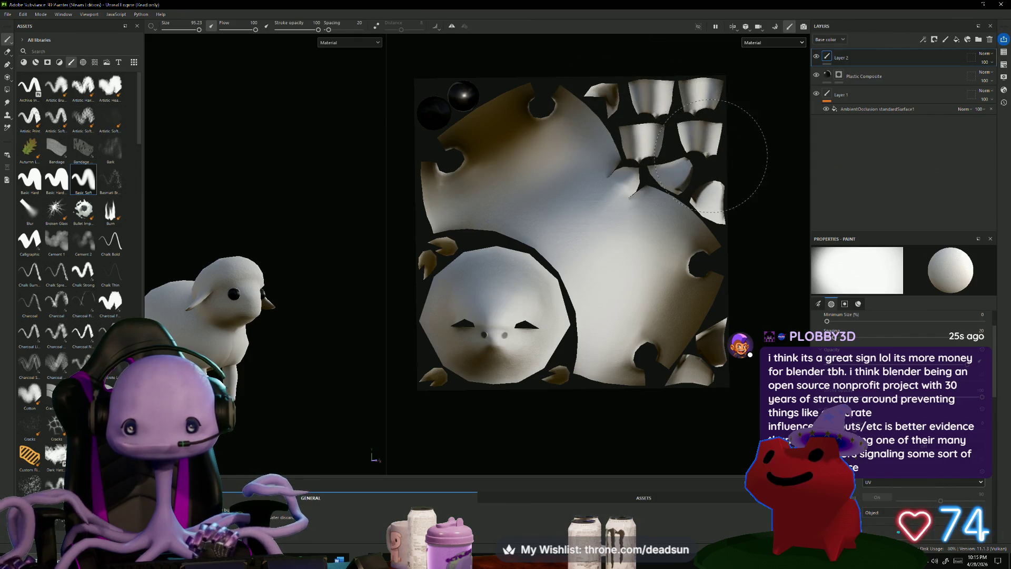
pyautogui.scroll(5, 475, 199)
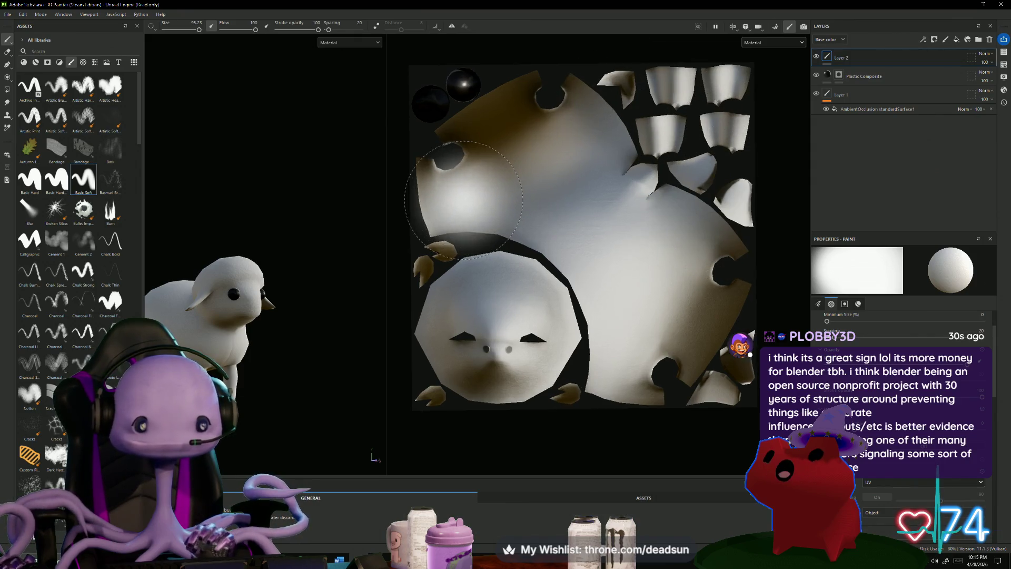
pyautogui.scroll(2, 446, 199)
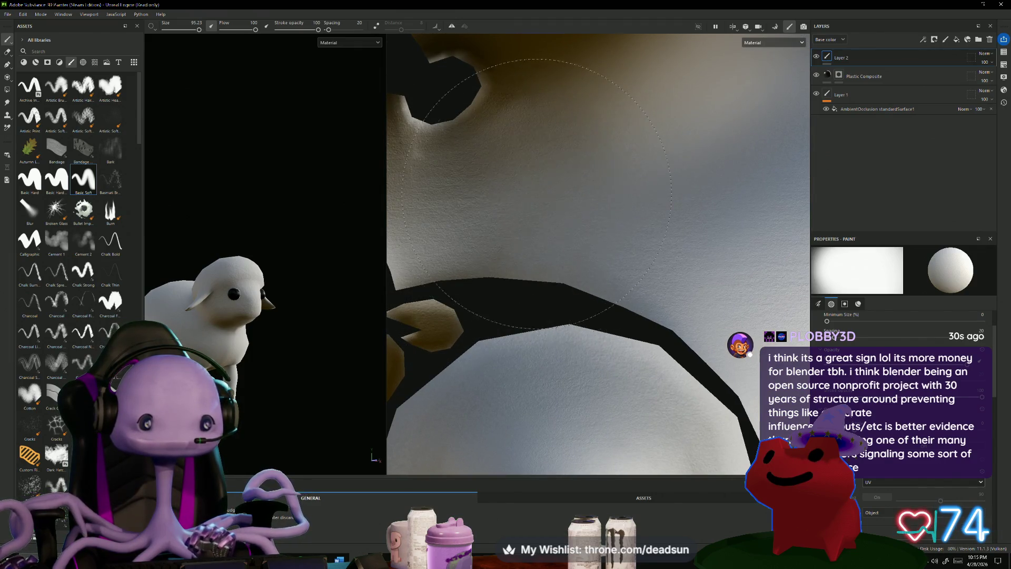
pyautogui.scroll(-4, 611, 253)
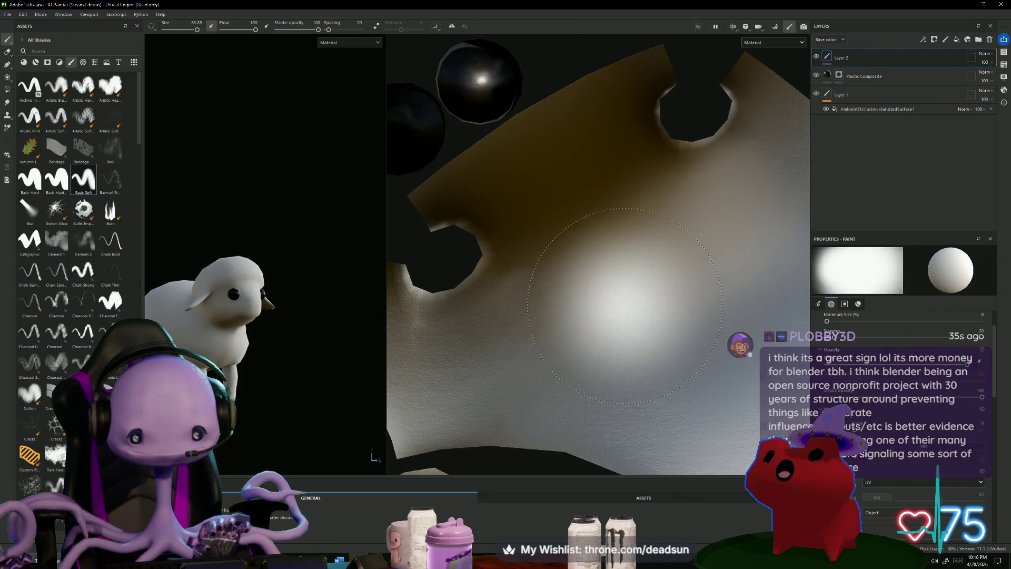
# Shrink the brush to about 63 and paint soft white strokes on the body UV islands.
pyautogui.press('[')
pyautogui.press('[')
pyautogui.press('[')
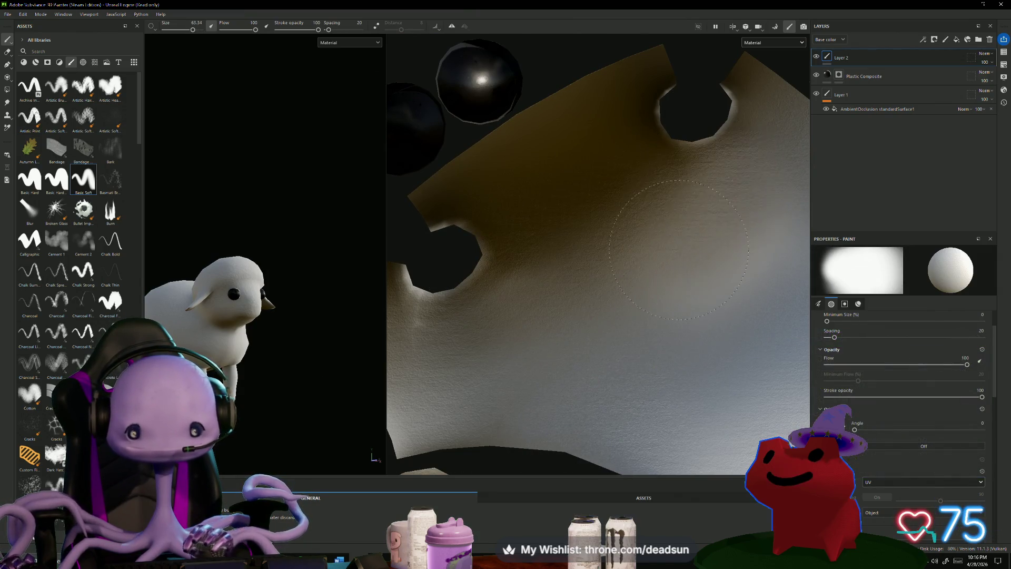
pyautogui.moveTo(634, 178)
pyautogui.mouseDown()
pyautogui.moveTo(575, 237)
pyautogui.moveTo(553, 225)
pyautogui.moveTo(553, 198)
pyautogui.mouseUp()
pyautogui.hotkey('ctrl', 'z')
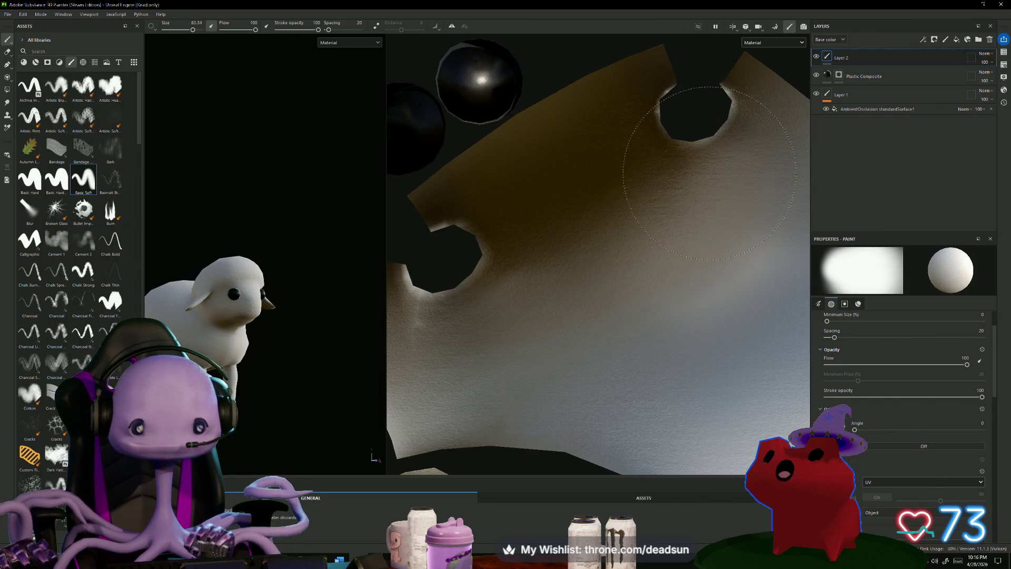
pyautogui.scroll(-3, 484, 421)
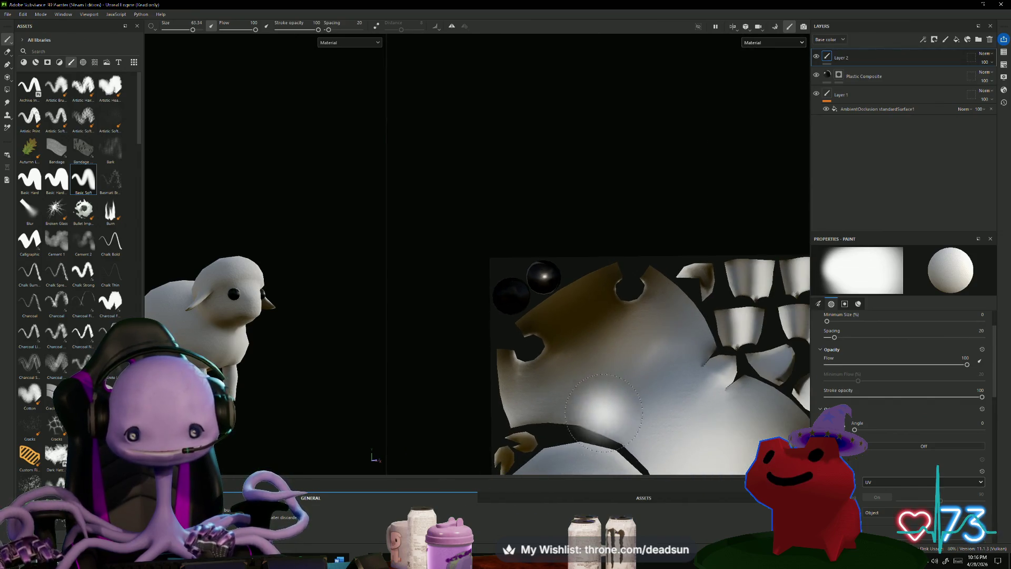
pyautogui.scroll(3, 686, 311)
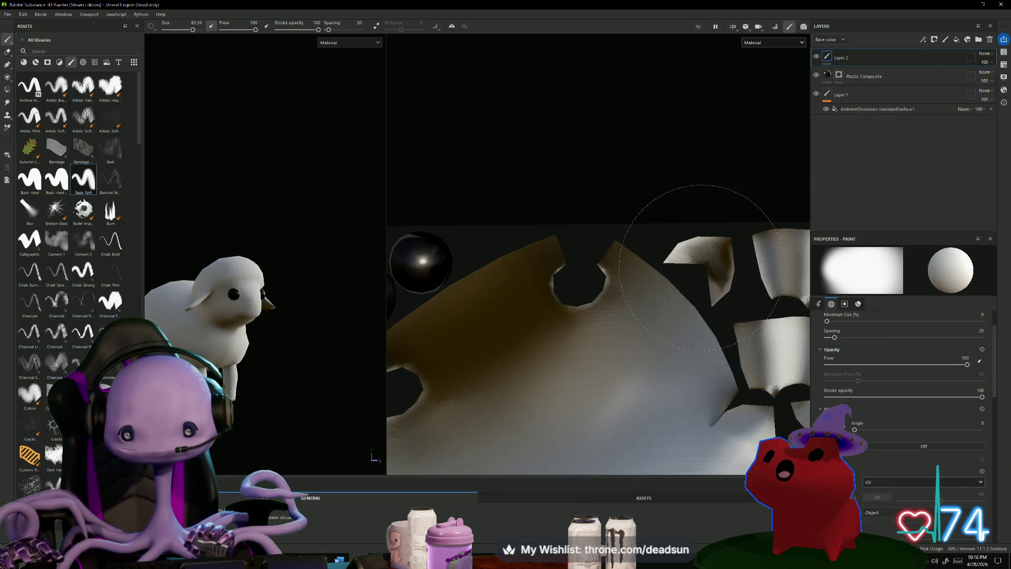
pyautogui.scroll(-2, 647, 381)
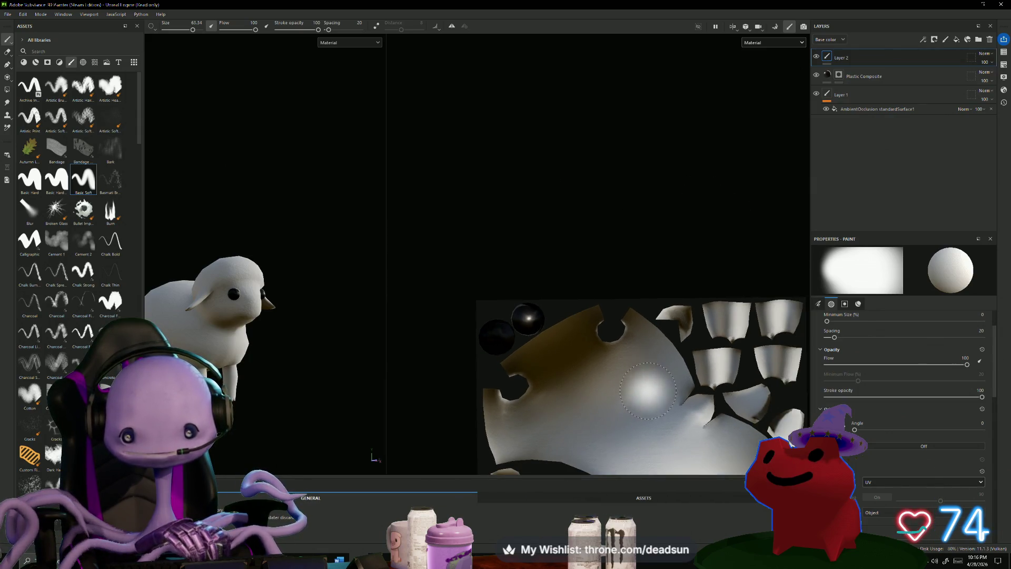
pyautogui.moveTo(579, 335); pyautogui.dragTo(562, 313)
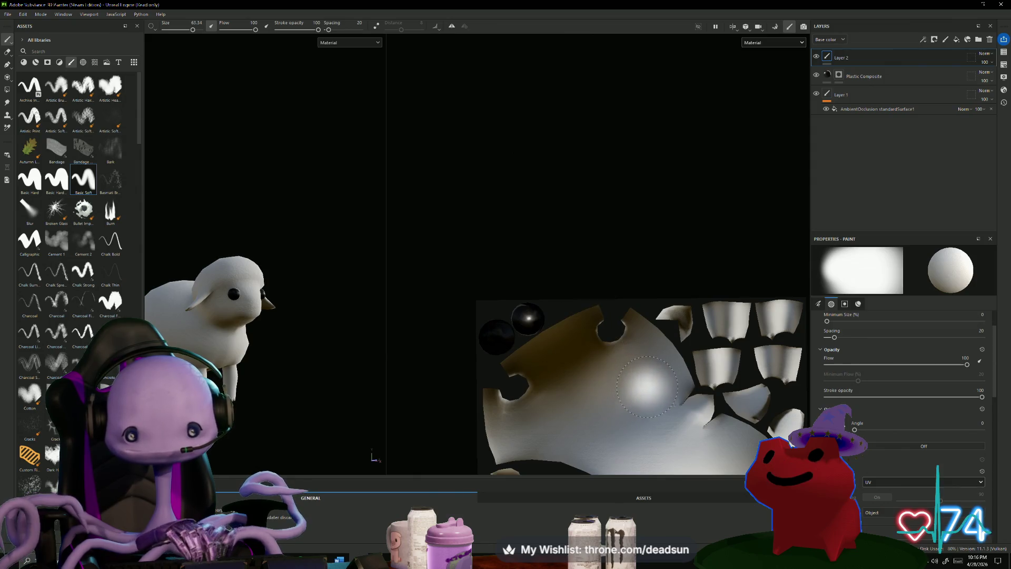
# Add soft brownish shading below the nose on the face texture, then enlarge the brush.
pyautogui.scroll(3, 635, 390)
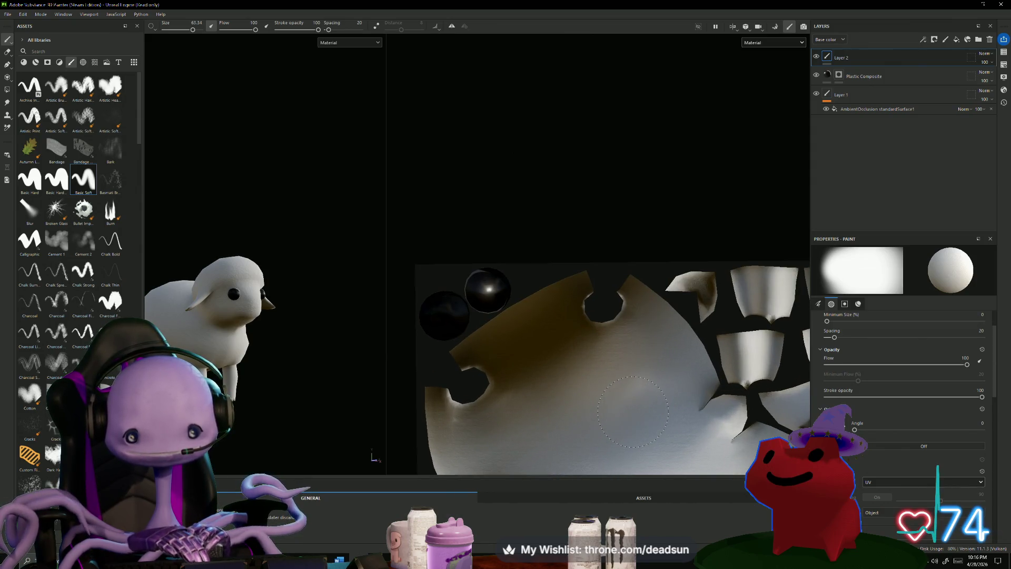
pyautogui.scroll(3, 650, 408)
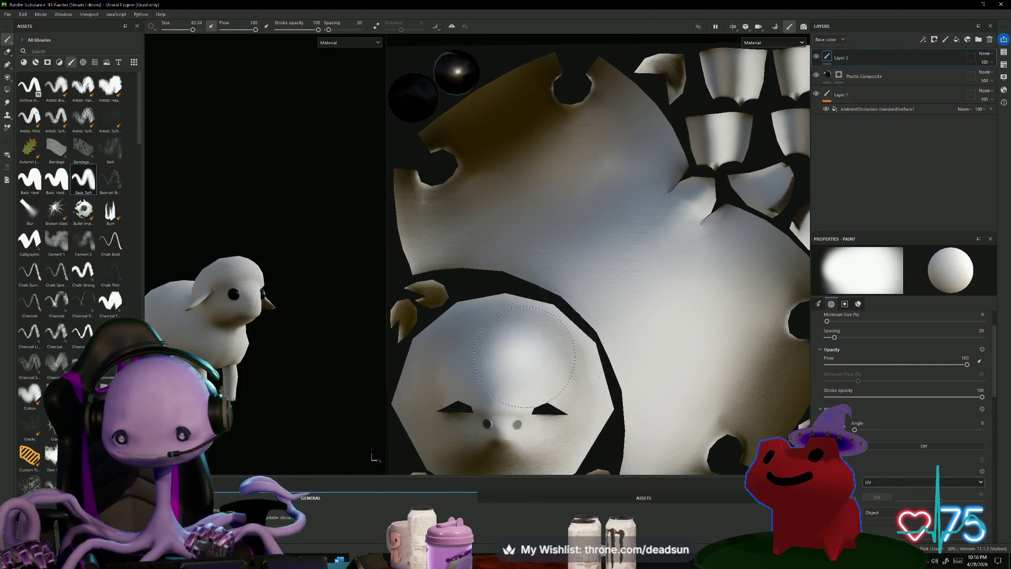
pyautogui.scroll(3, 480, 353)
pyautogui.moveTo(480, 353)
pyautogui.mouseDown(button='middle')
pyautogui.moveTo(621, 357)
pyautogui.moveTo(615, 363)
pyautogui.mouseUp(button='middle')
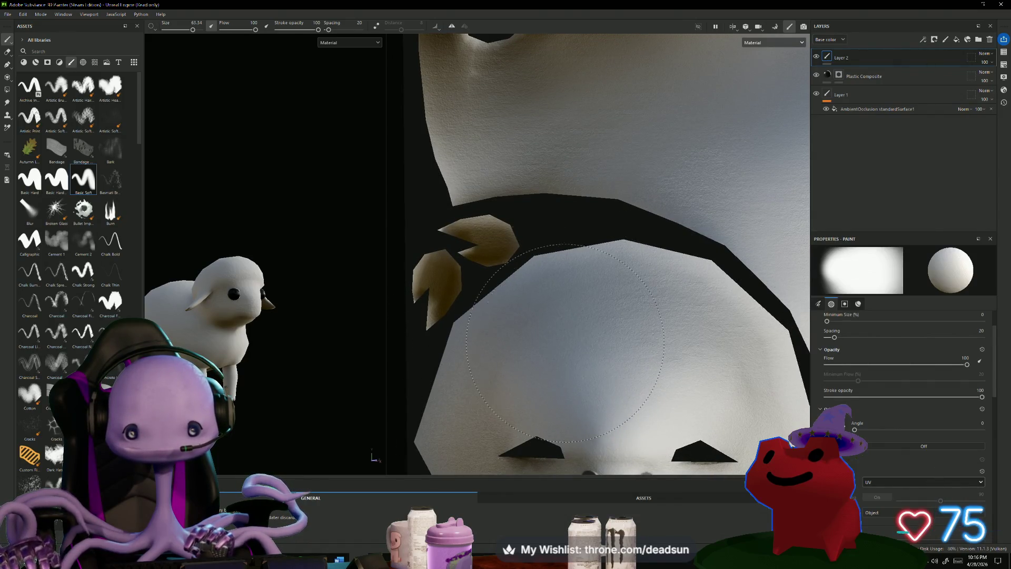
pyautogui.scroll(-3, 572, 397)
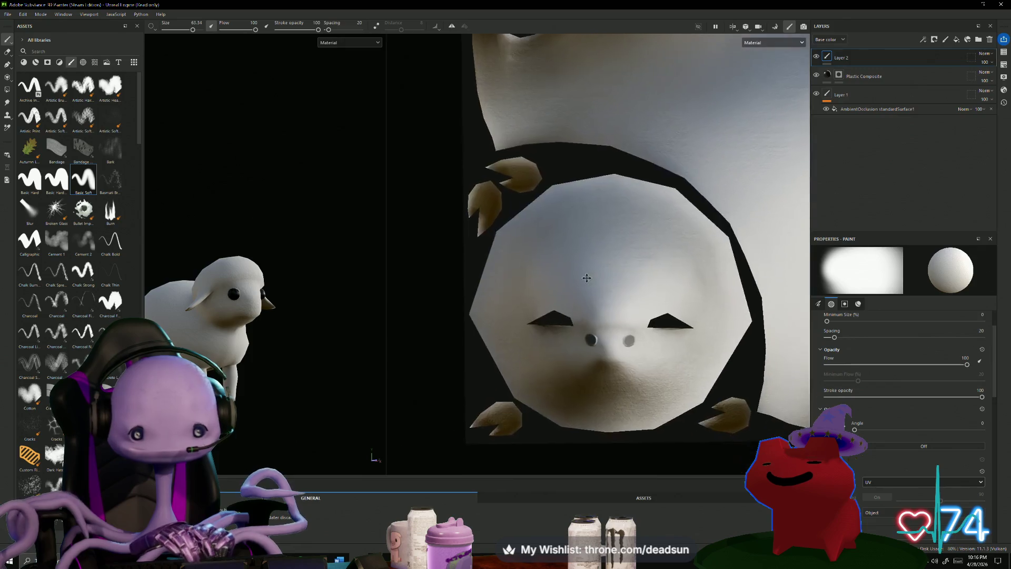
pyautogui.moveTo(590, 369); pyautogui.dragTo(579, 323)
pyautogui.keyDown('ctrl'); pyautogui.moveTo(598, 372); pyautogui.dragTo(496, 408, button='right'); pyautogui.keyUp('ctrl')
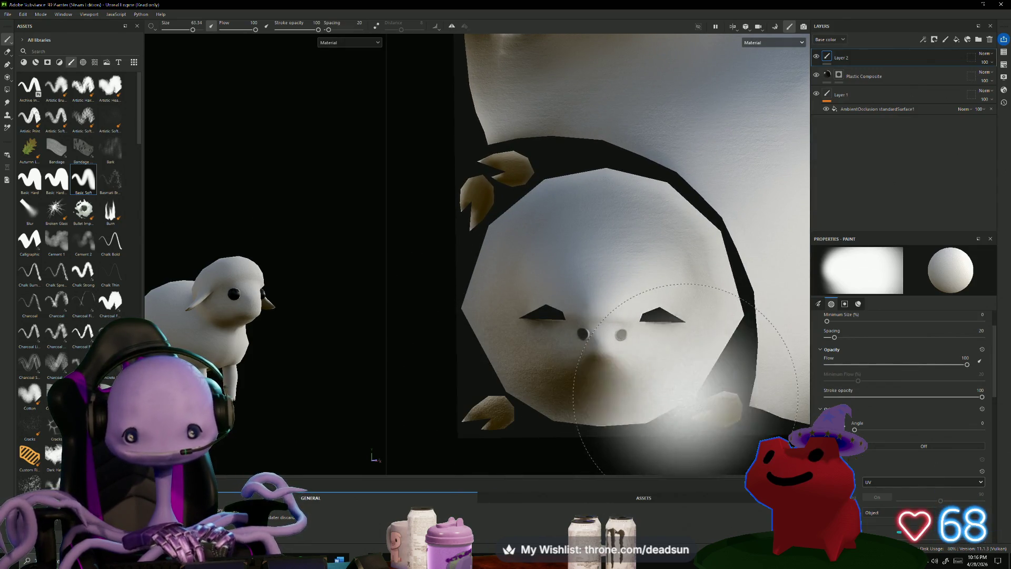
pyautogui.moveTo(294, 395)
pyautogui.keyDown('alt'); pyautogui.mouseDown()
pyautogui.moveTo(282, 400)
pyautogui.moveTo(345, 400)
pyautogui.mouseUp(); pyautogui.keyUp('alt')
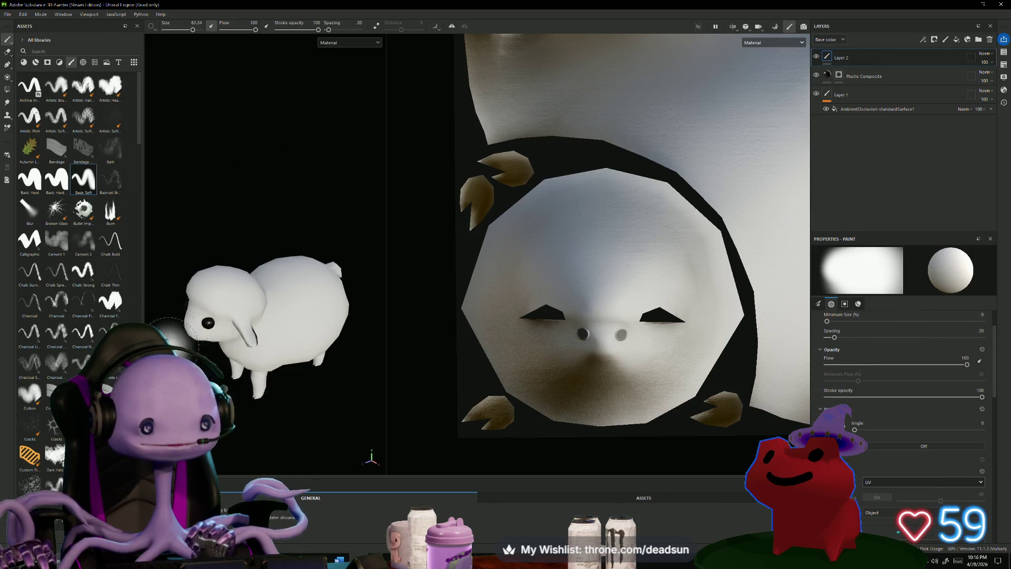
pyautogui.scroll(2, 889, 388)
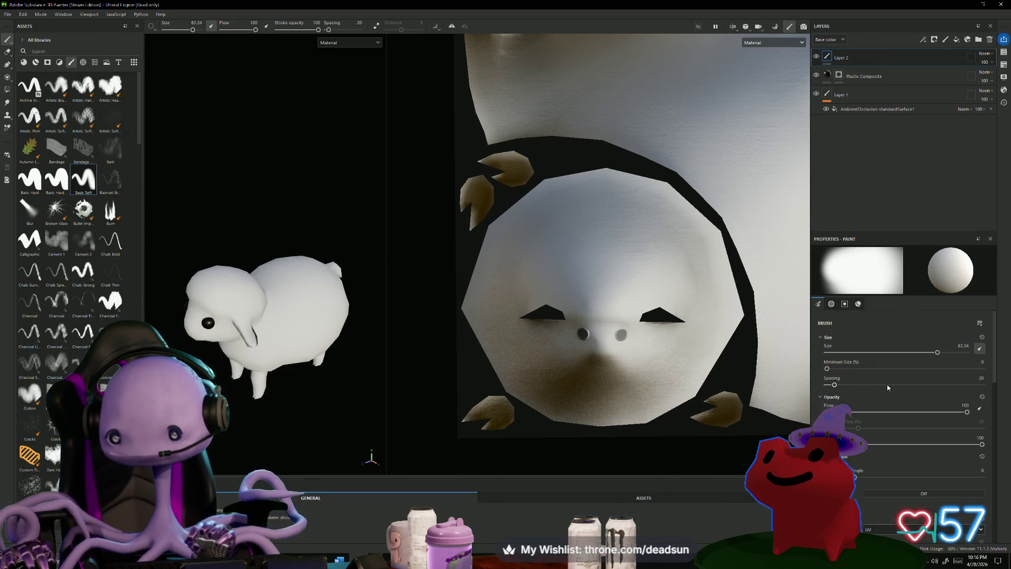
# Set the paint colour to pale pink BE9292 and enable symmetry.
pyautogui.scroll(-5, 879, 391)
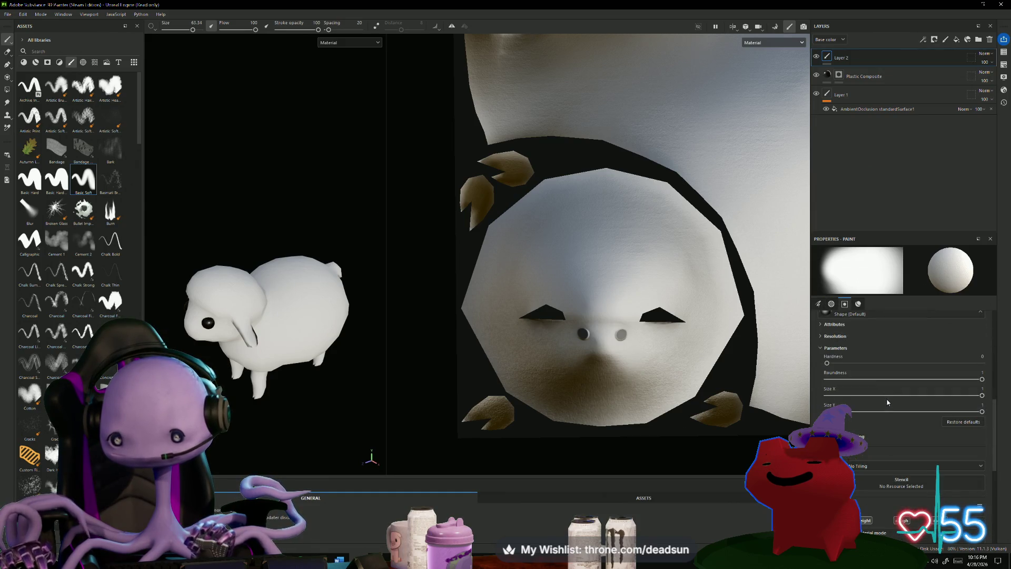
pyautogui.scroll(-3, 891, 454)
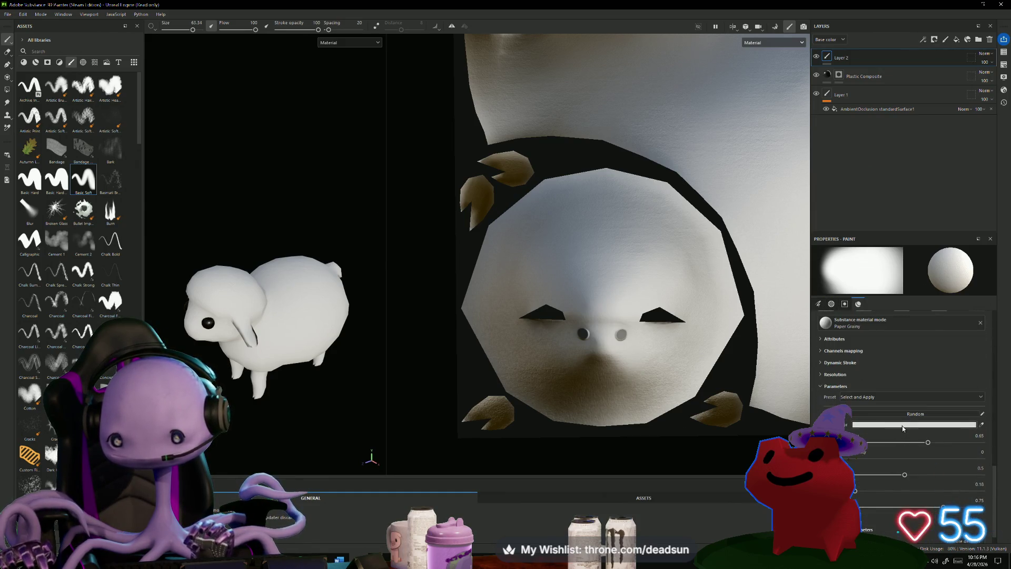
pyautogui.click(902, 426)
pyautogui.click(815, 386)
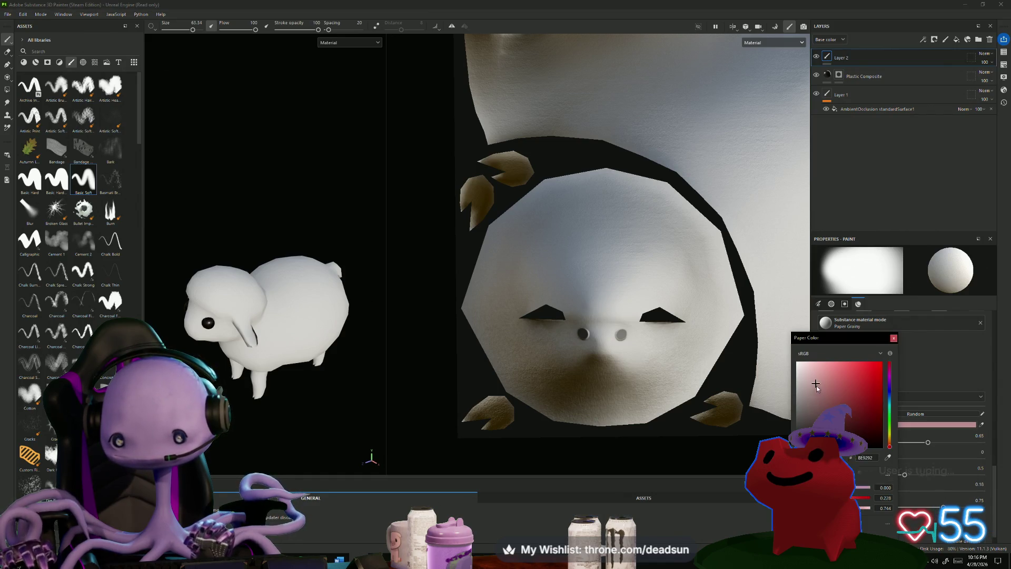
pyautogui.click(812, 388)
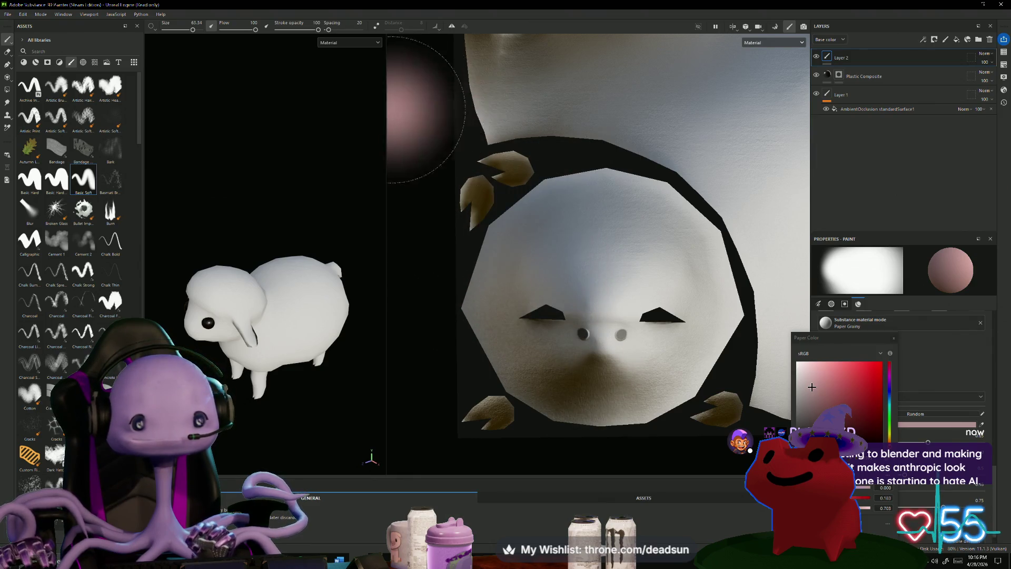
pyautogui.click(456, 28)
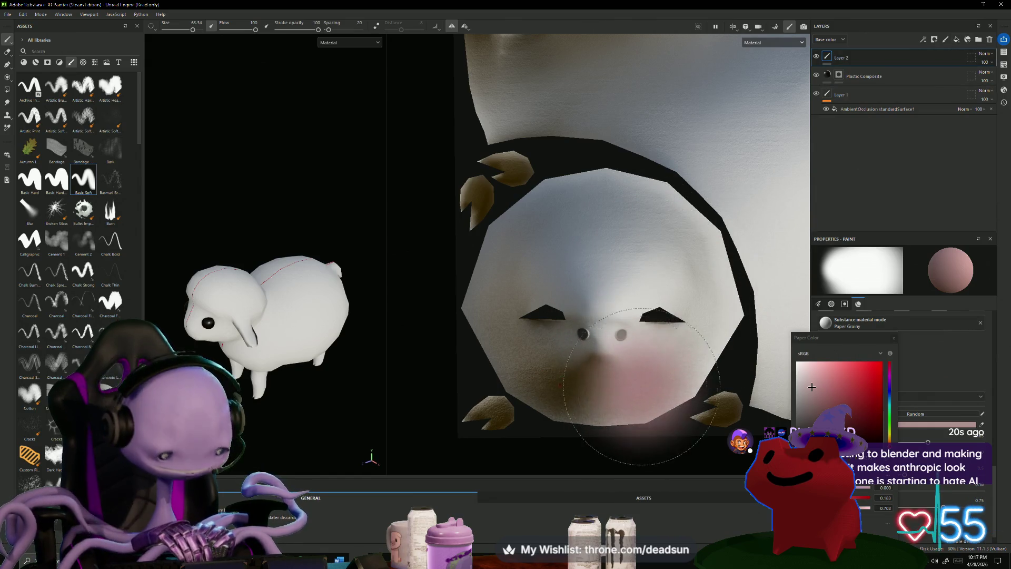
# Shrink the brush to about 25, blush pink around the nostrils, and frame the eye islands.
pyautogui.keyDown('ctrl'); pyautogui.moveTo(634, 391); pyautogui.dragTo(566, 389, button='right'); pyautogui.keyUp('ctrl')
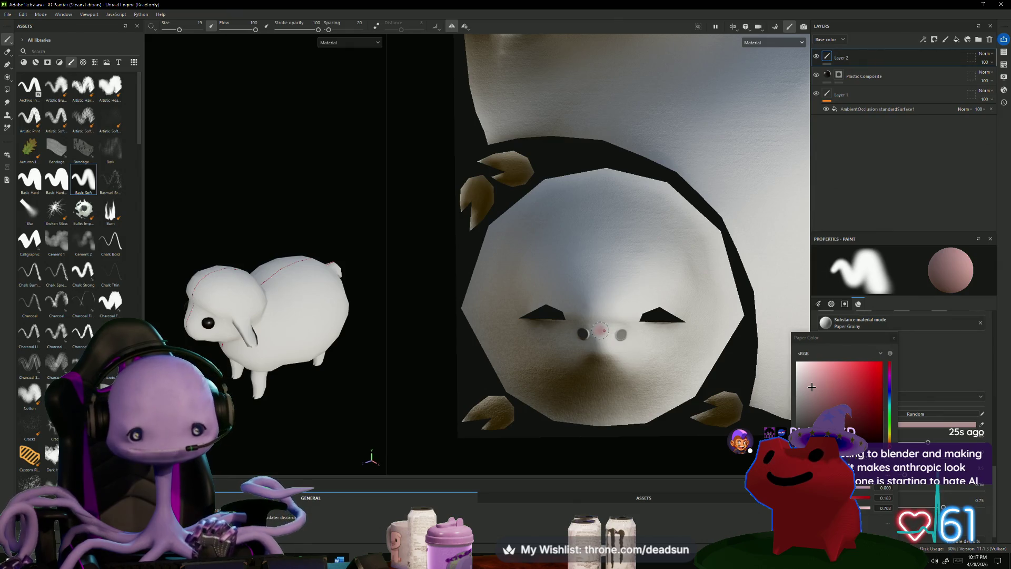
pyautogui.moveTo(601, 329)
pyautogui.mouseDown()
pyautogui.moveTo(629, 340)
pyautogui.moveTo(568, 358)
pyautogui.moveTo(617, 338)
pyautogui.mouseUp()
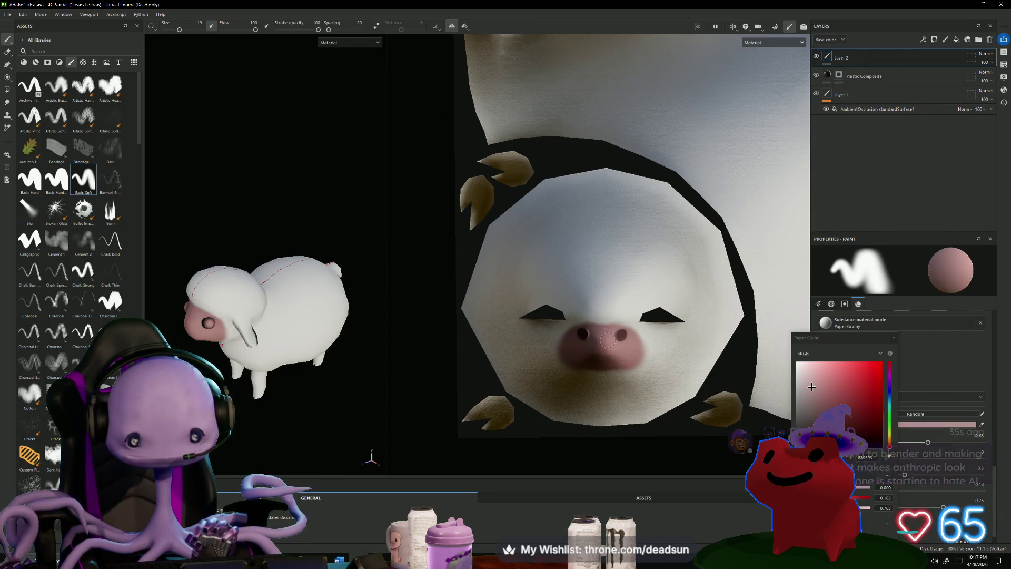
pyautogui.moveTo(266, 418)
pyautogui.keyDown('alt'); pyautogui.mouseDown()
pyautogui.moveTo(318, 395)
pyautogui.moveTo(353, 349)
pyautogui.moveTo(357, 373)
pyautogui.moveTo(379, 355)
pyautogui.mouseUp(); pyautogui.keyUp('alt')
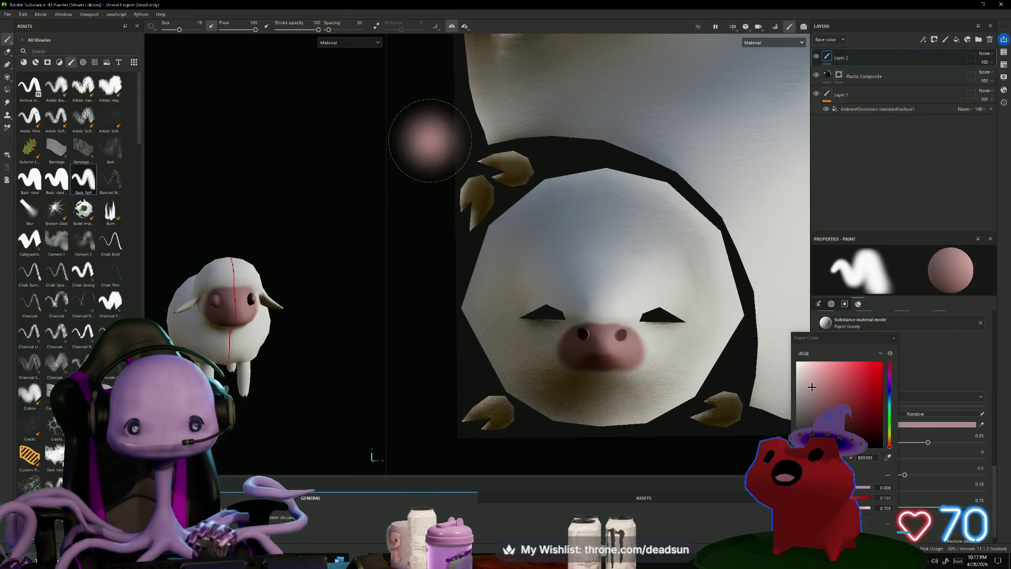
pyautogui.scroll(-3, 429, 140)
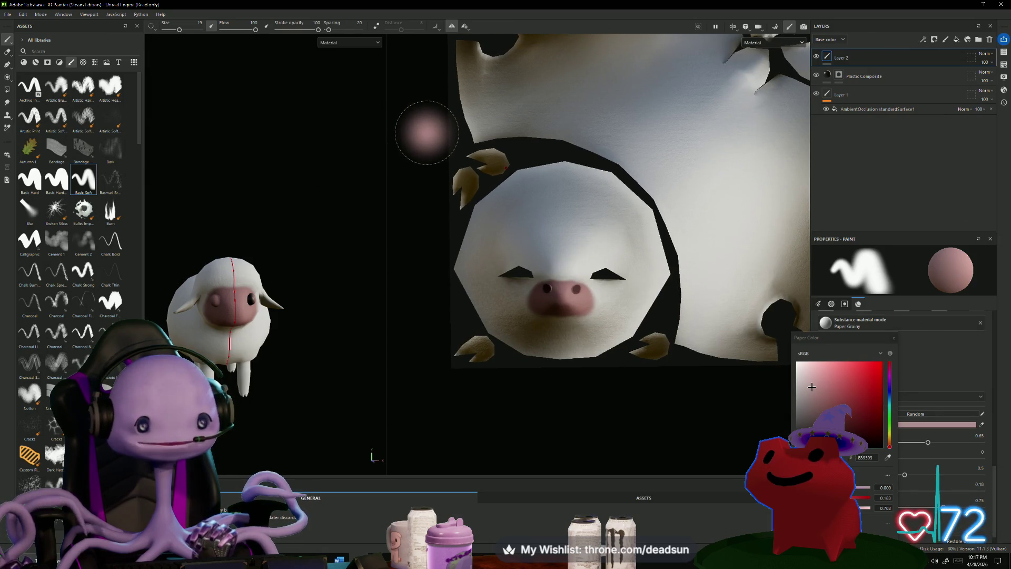
pyautogui.moveTo(426, 133)
pyautogui.mouseDown(button='middle')
pyautogui.moveTo(424, 321)
pyautogui.moveTo(420, 294)
pyautogui.moveTo(406, 349)
pyautogui.mouseUp(button='middle')
pyautogui.scroll(5, 467, 125)
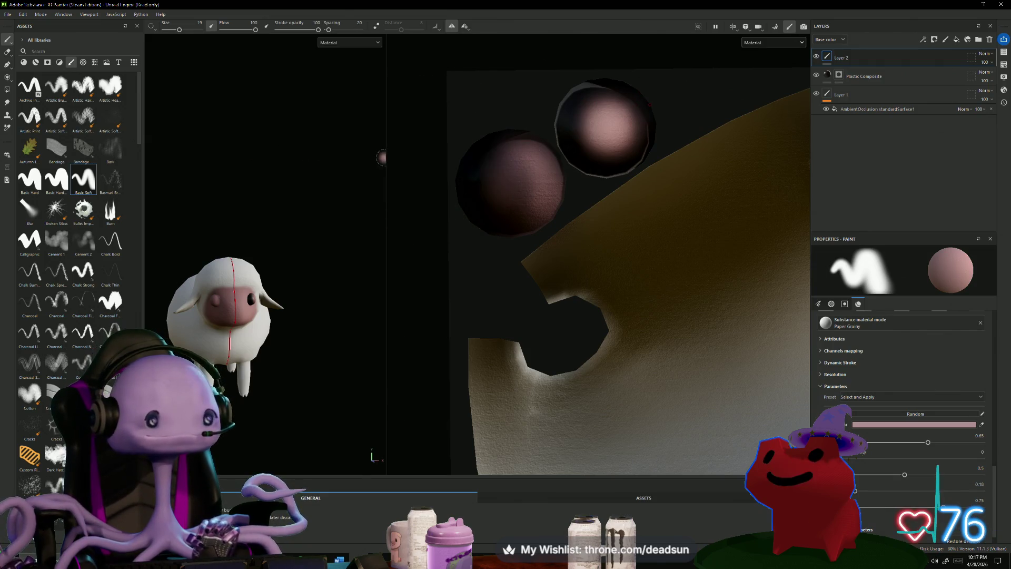
# Erase the pink paint from both eye spheres, then switch back to the Paint tool.
pyautogui.click(8, 52)
pyautogui.moveTo(496, 181)
pyautogui.mouseDown()
pyautogui.moveTo(516, 166)
pyautogui.moveTo(529, 195)
pyautogui.moveTo(498, 216)
pyautogui.moveTo(543, 193)
pyautogui.moveTo(484, 151)
pyautogui.moveTo(530, 155)
pyautogui.mouseUp()
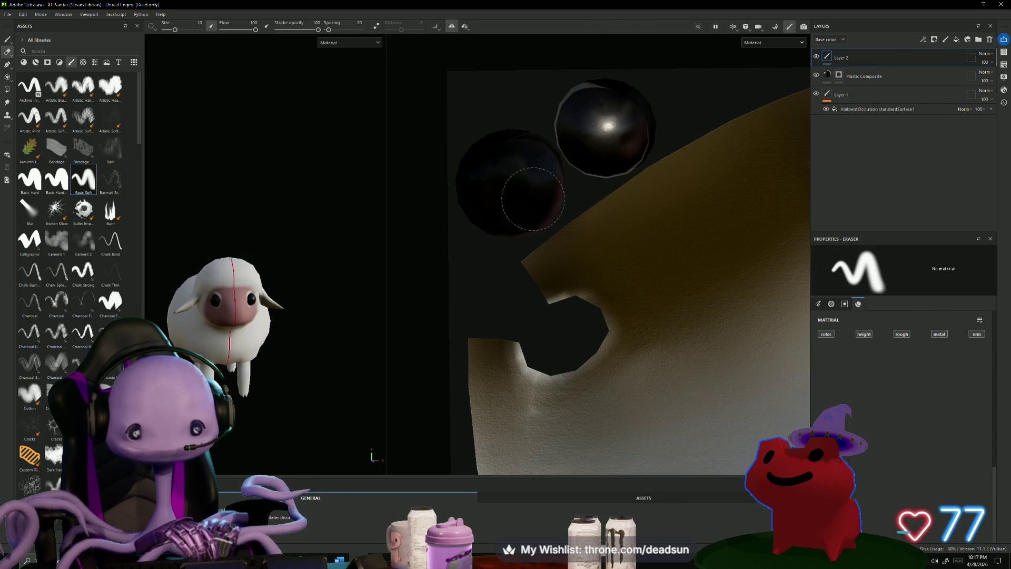
pyautogui.moveTo(531, 209); pyautogui.dragTo(494, 161)
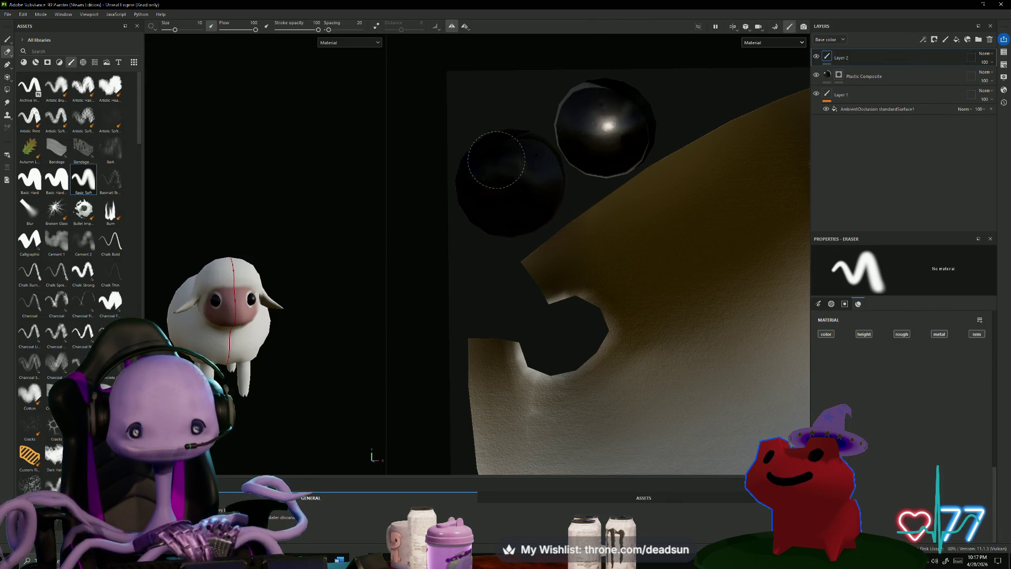
pyautogui.moveTo(510, 158)
pyautogui.mouseDown(button='middle')
pyautogui.moveTo(481, 228)
pyautogui.moveTo(429, 155)
pyautogui.mouseUp(button='middle')
pyautogui.keyDown('alt'); pyautogui.moveTo(248, 401); pyautogui.dragTo(276, 402); pyautogui.keyUp('alt')
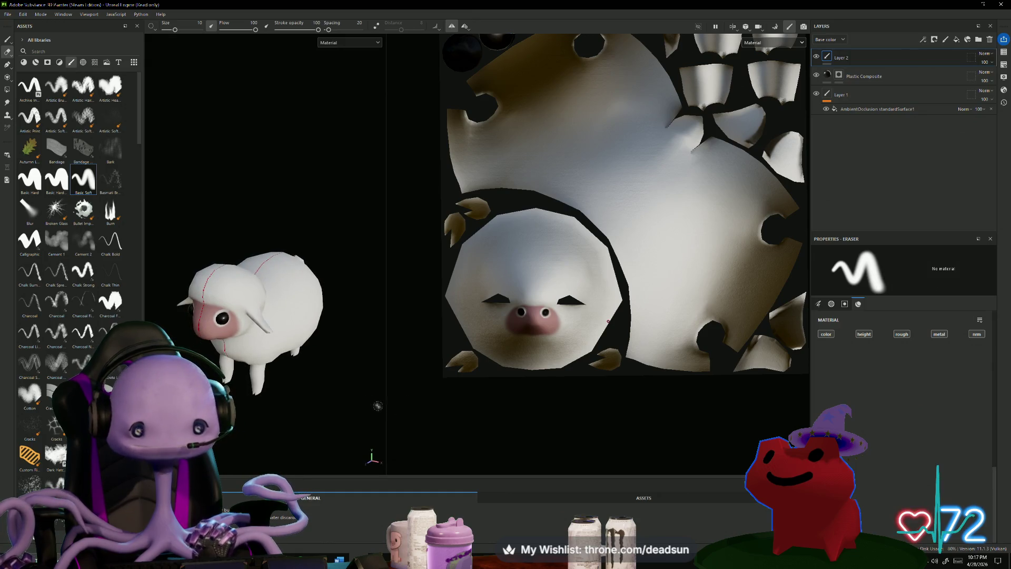
pyautogui.scroll(5, 545, 403)
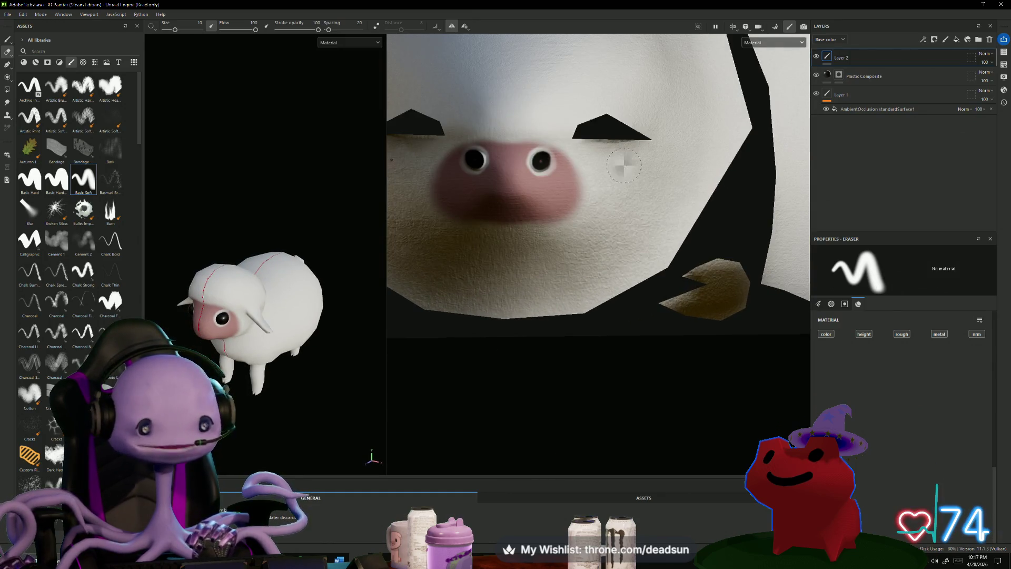
pyautogui.click(7, 39)
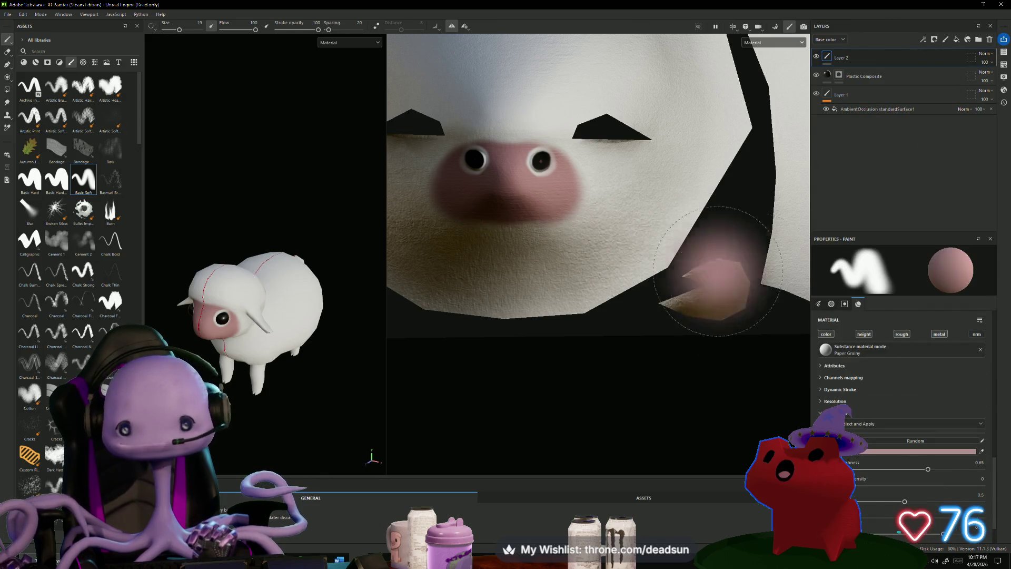
# Keep brush projection alignment on UV and open the viewport display channel list.
pyautogui.scroll(5, 890, 426)
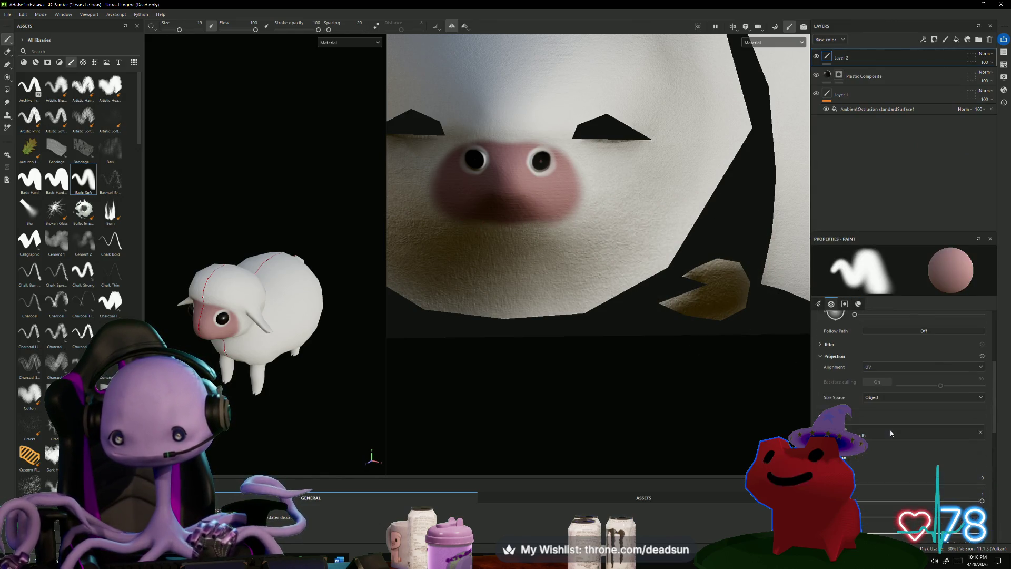
pyautogui.click(906, 367)
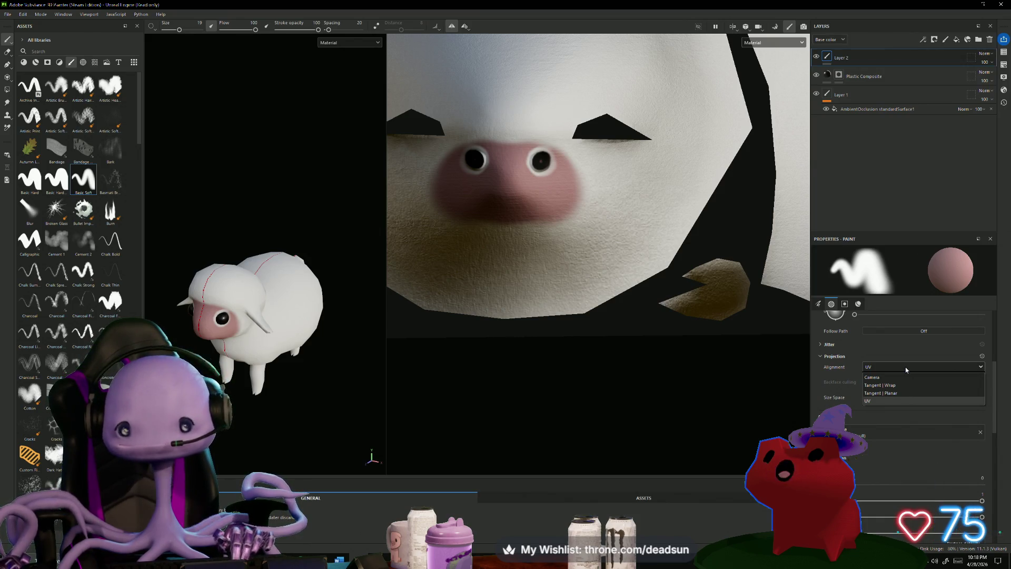
pyautogui.click(819, 305)
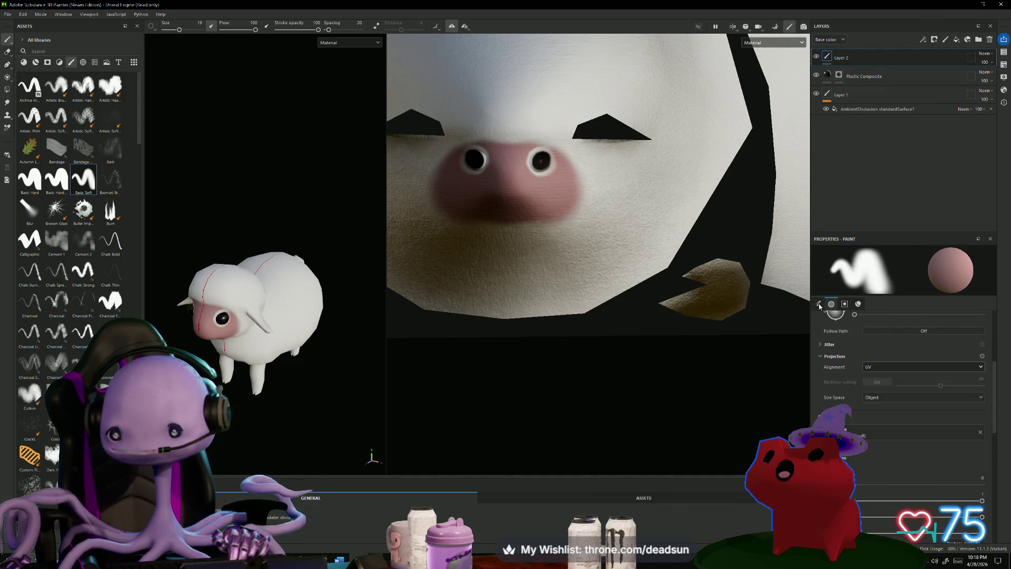
pyautogui.click(819, 305)
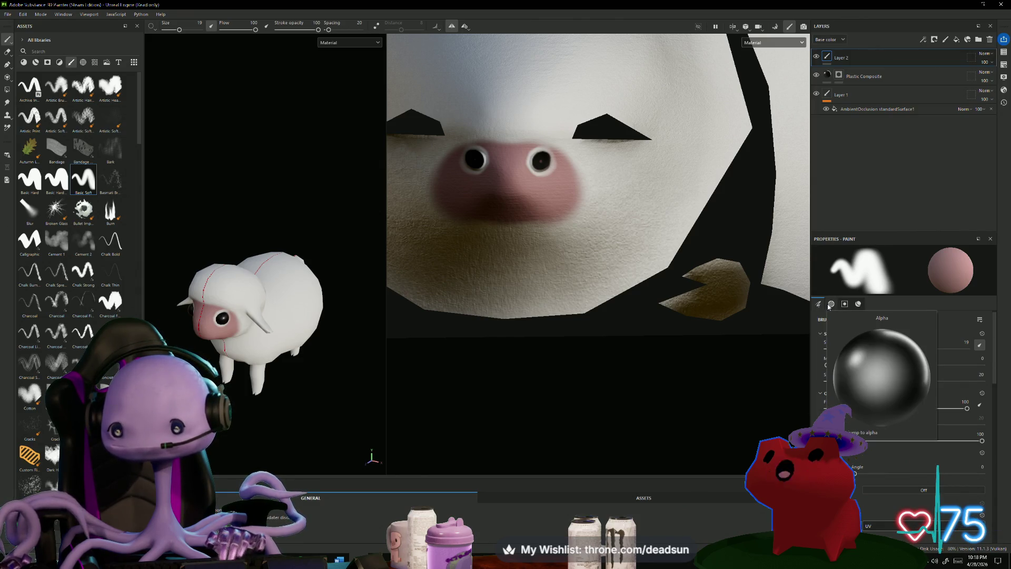
pyautogui.click(772, 43)
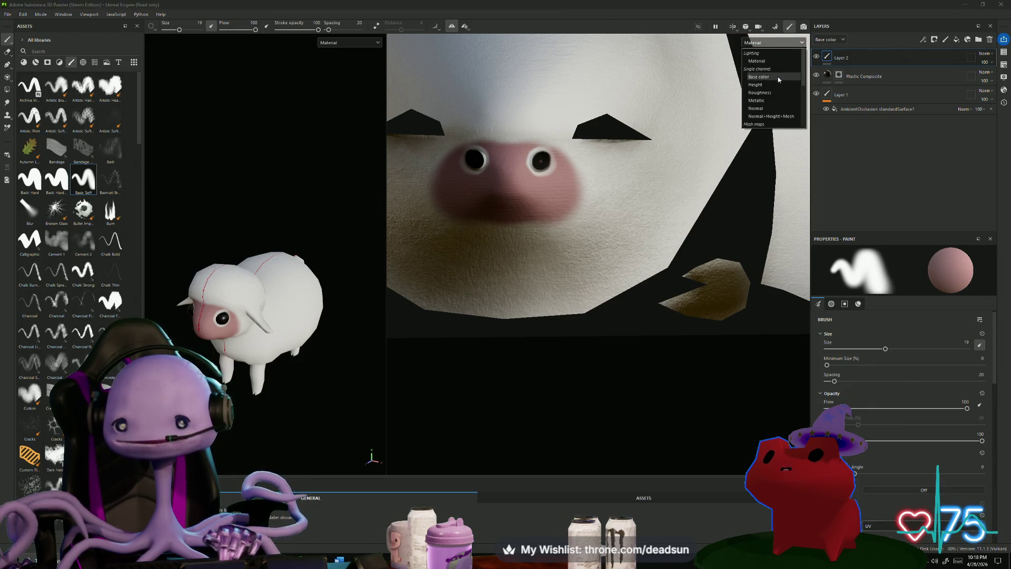
# Switch the viewport to the Base color channel and zoom in on the face.
pyautogui.click(758, 77)
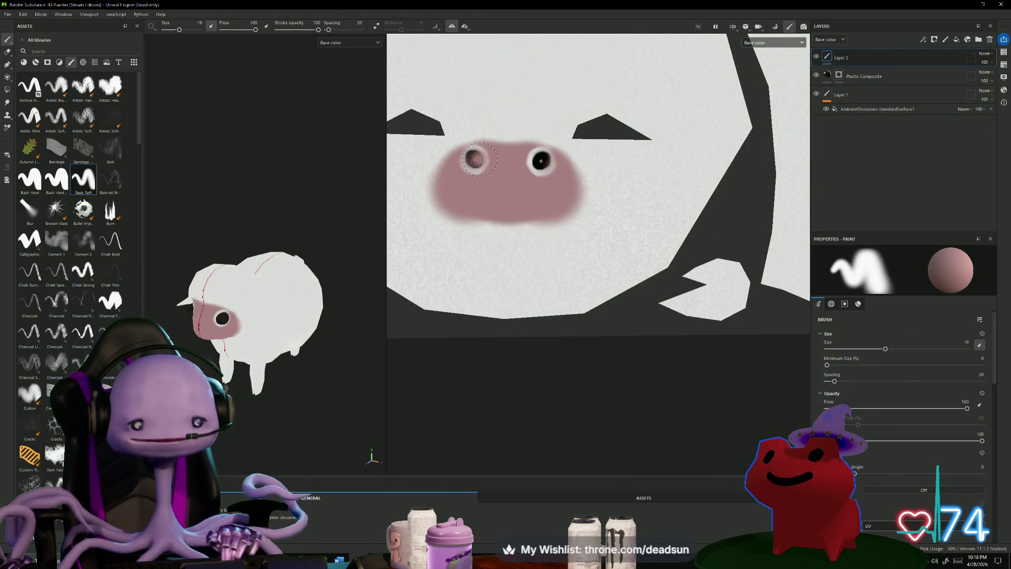
pyautogui.scroll(5, 490, 156)
pyautogui.scroll(2, 494, 162)
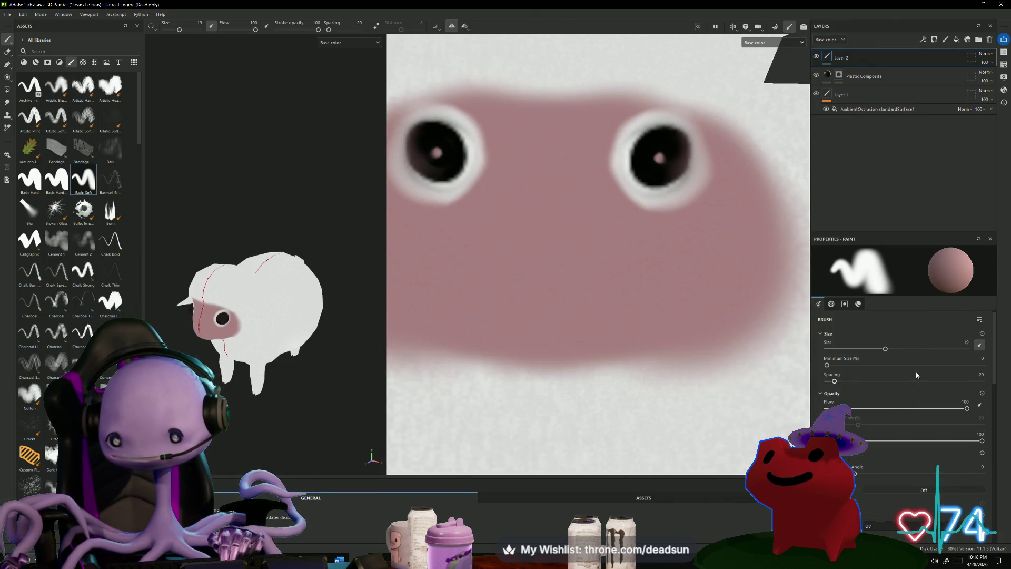
pyautogui.scroll(-3, 911, 383)
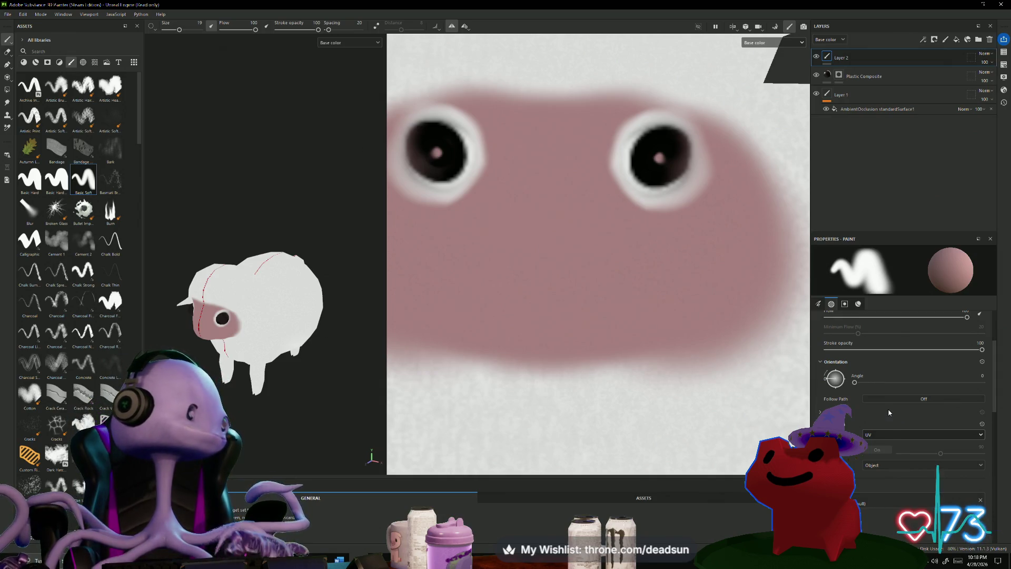
# Scroll through the Paint properties and open the Projection Alignment dropdown.
pyautogui.scroll(-4, 886, 406)
pyautogui.scroll(-2, 886, 458)
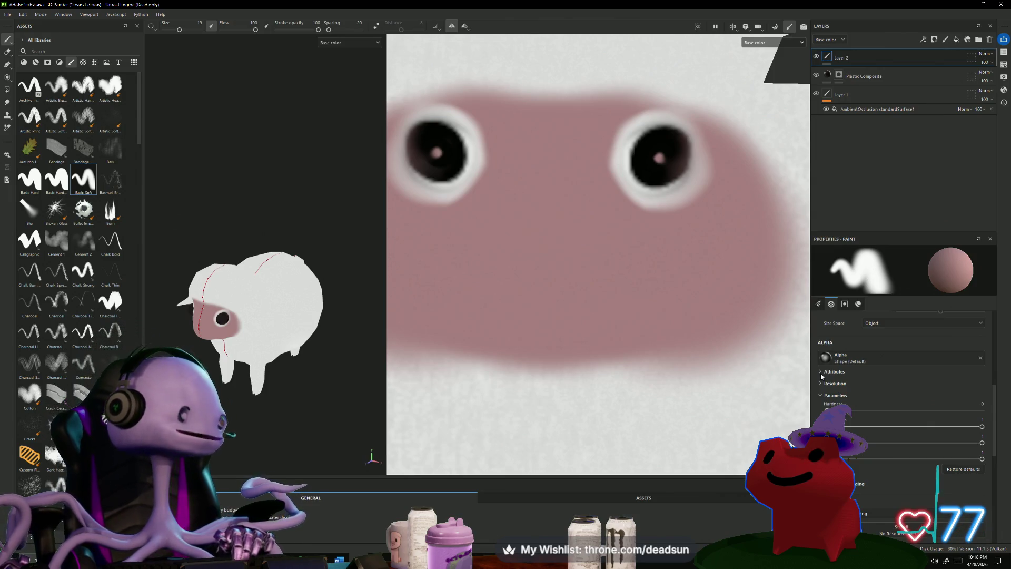
pyautogui.scroll(2, 901, 369)
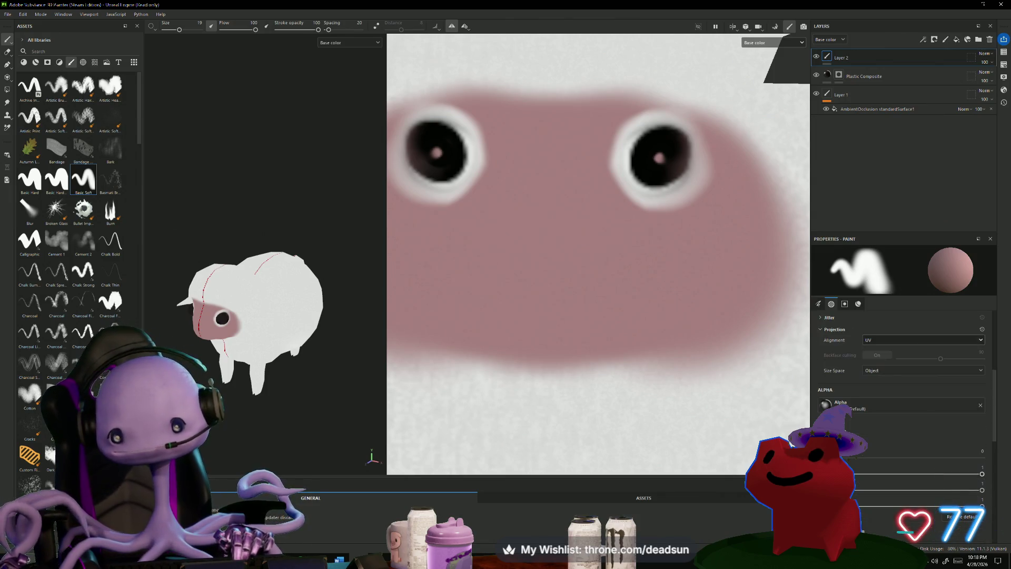
pyautogui.scroll(3, 901, 423)
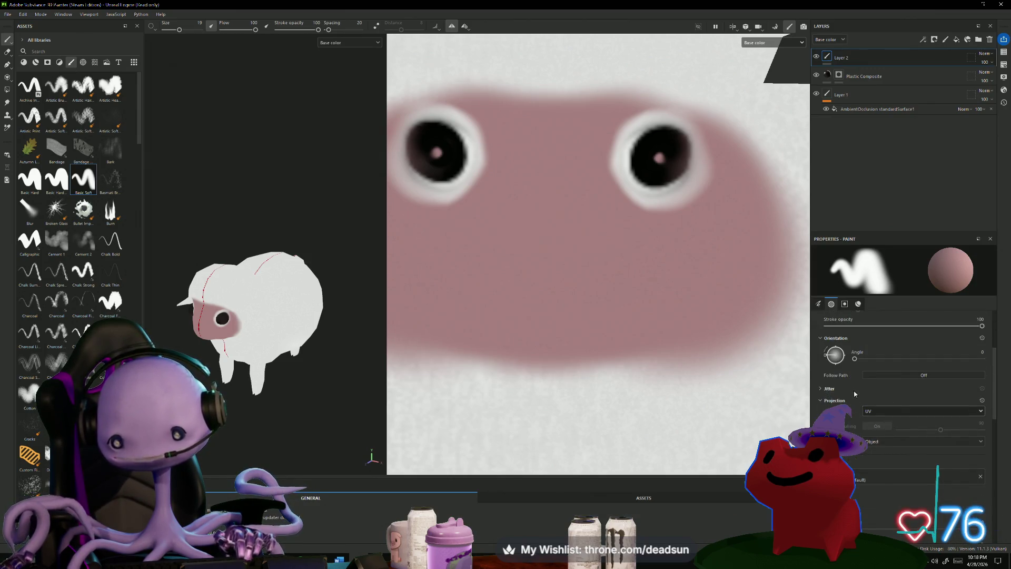
pyautogui.scroll(4, 854, 400)
pyautogui.scroll(1, 848, 419)
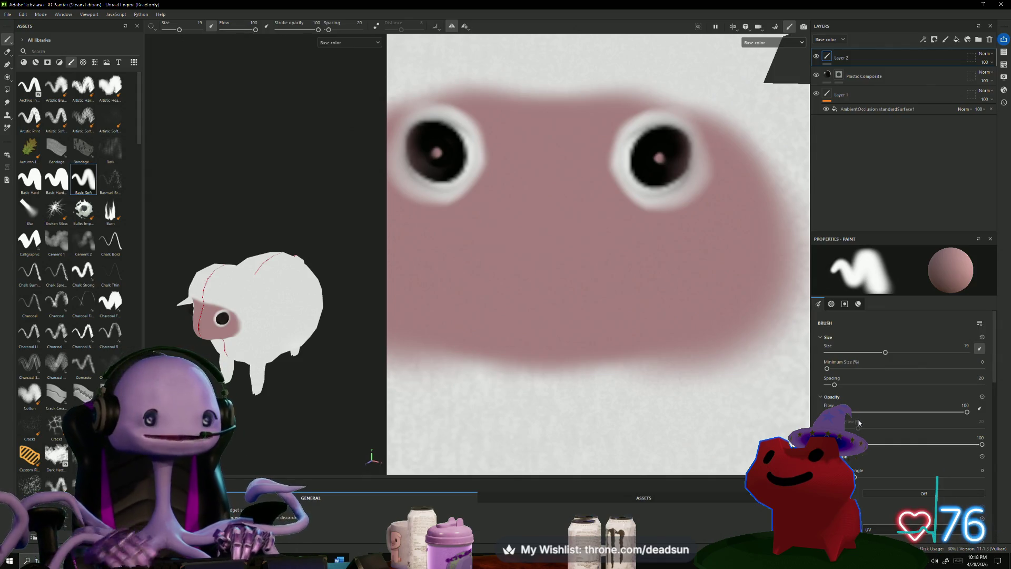
pyautogui.scroll(-6, 887, 398)
pyautogui.click(886, 389)
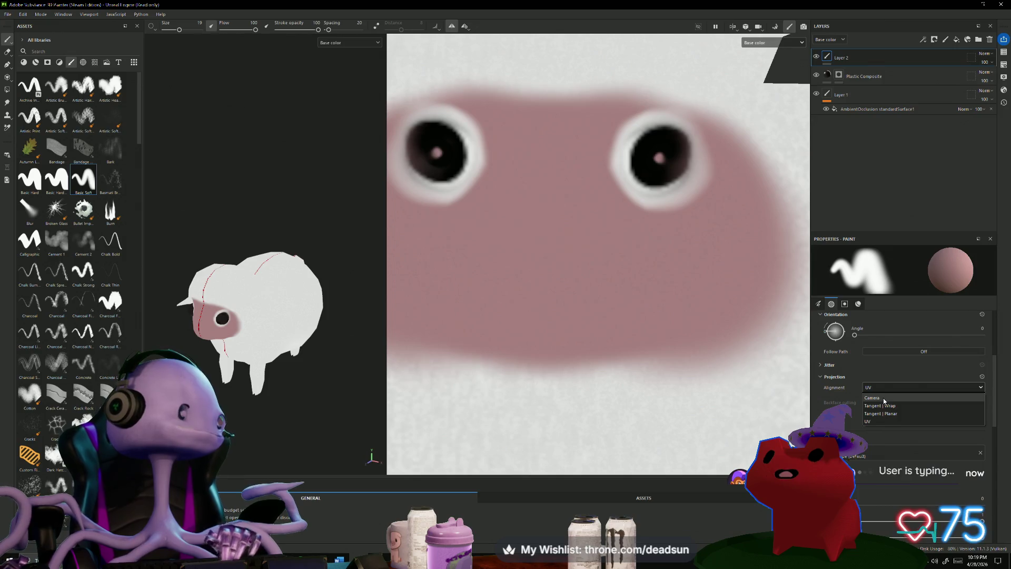
# Shrink the brush and paint mirrored pink over the upper and lower white eye rims.
pyautogui.moveTo(671, 221)
pyautogui.keyDown('ctrl'); pyautogui.mouseDown(button='right')
pyautogui.moveTo(406, 232)
pyautogui.moveTo(458, 226)
pyautogui.moveTo(426, 215)
pyautogui.moveTo(429, 200)
pyautogui.moveTo(410, 193)
pyautogui.mouseUp(button='right'); pyautogui.keyUp('ctrl')
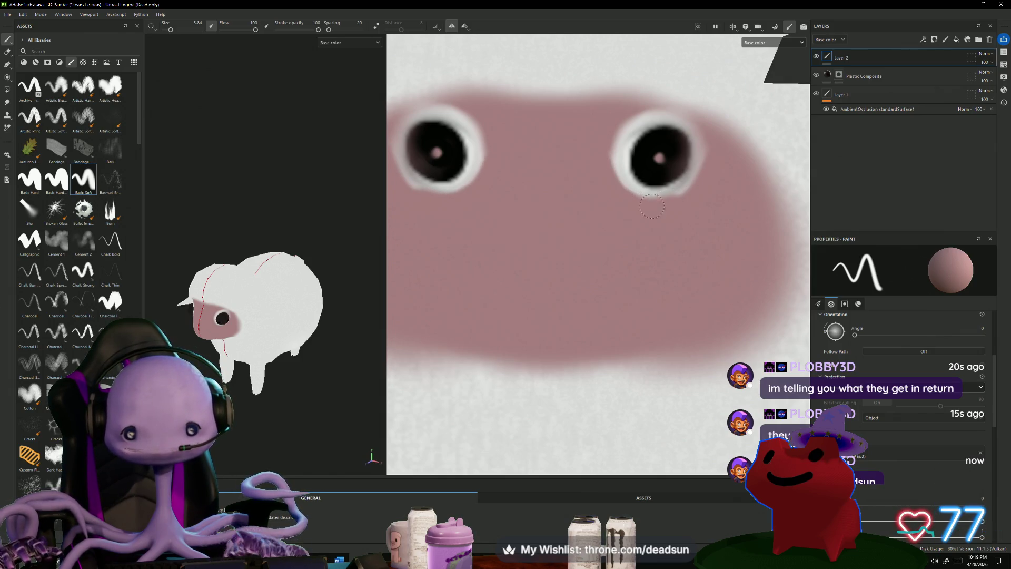
pyautogui.moveTo(702, 122); pyautogui.dragTo(639, 114)
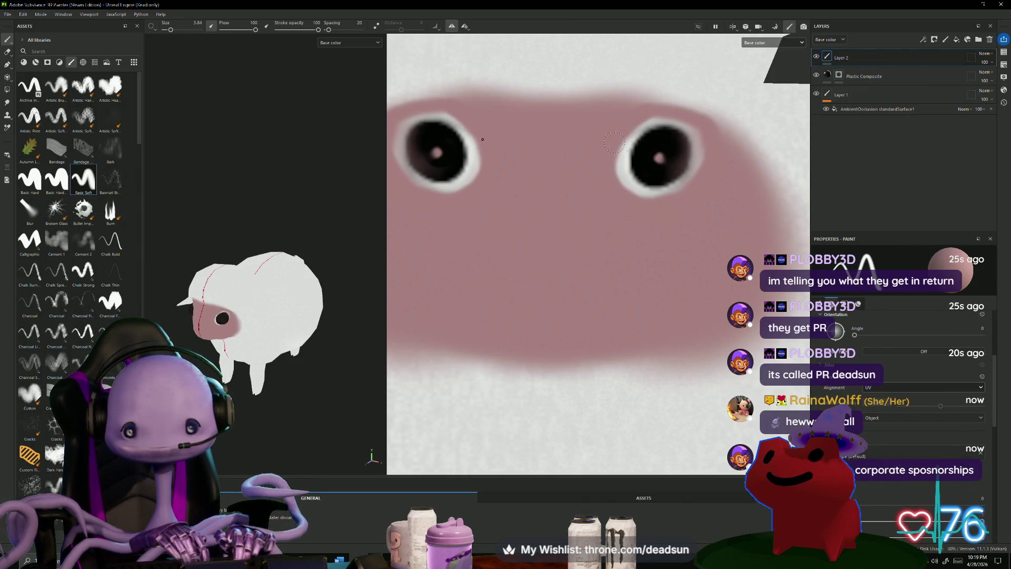
pyautogui.moveTo(619, 164)
pyautogui.mouseDown()
pyautogui.moveTo(630, 182)
pyautogui.moveTo(613, 169)
pyautogui.mouseUp()
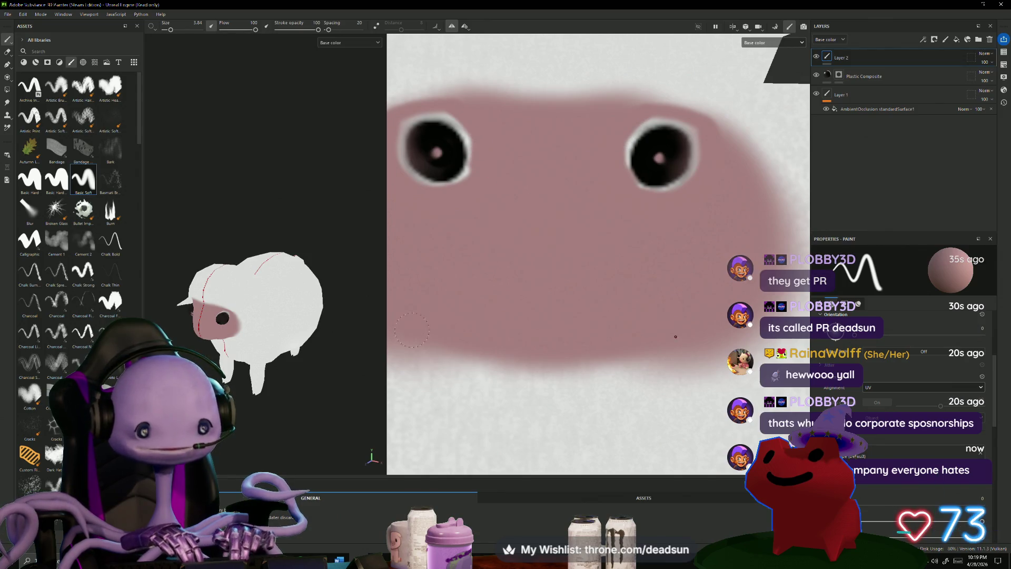
pyautogui.moveTo(274, 416)
pyautogui.keyDown('alt'); pyautogui.mouseDown()
pyautogui.moveTo(354, 377)
pyautogui.moveTo(327, 363)
pyautogui.mouseUp(); pyautogui.keyUp('alt')
pyautogui.moveTo(465, 270)
pyautogui.keyDown('alt'); pyautogui.mouseDown(button='middle')
pyautogui.moveTo(485, 354)
pyautogui.moveTo(515, 417)
pyautogui.mouseUp(button='middle'); pyautogui.keyUp('alt')
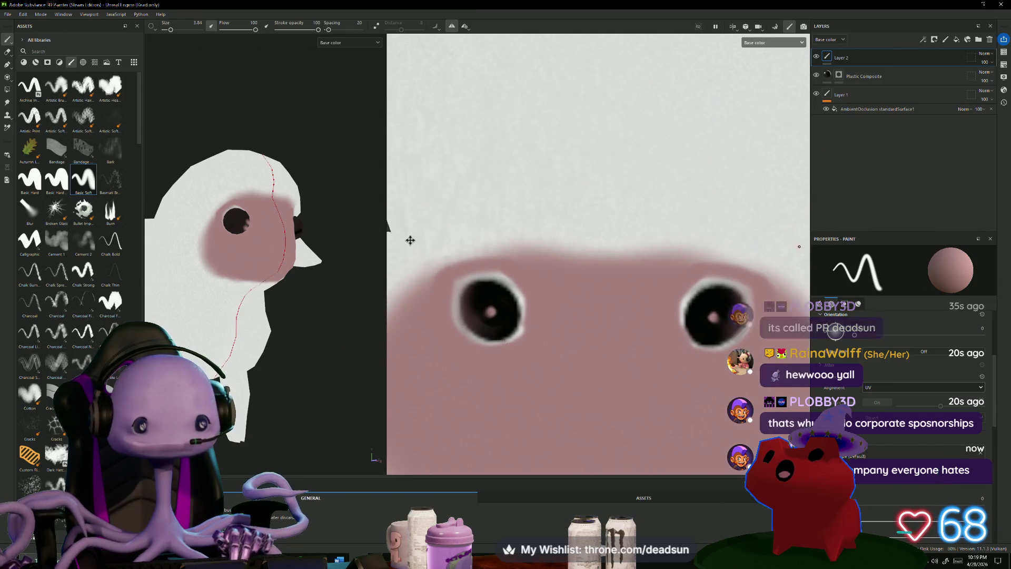
# Scroll-zoom the texture view in close on the right eye.
pyautogui.scroll(2, 515, 418)
pyautogui.scroll(-5, 515, 418)
pyautogui.scroll(5, 722, 374)
pyautogui.scroll(-5, 678, 390)
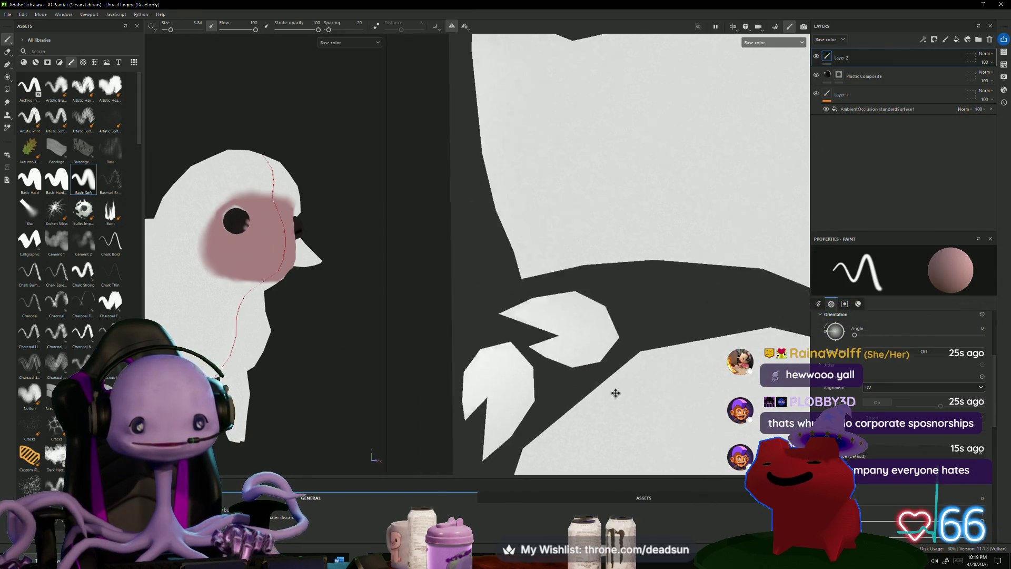
pyautogui.scroll(3, 558, 323)
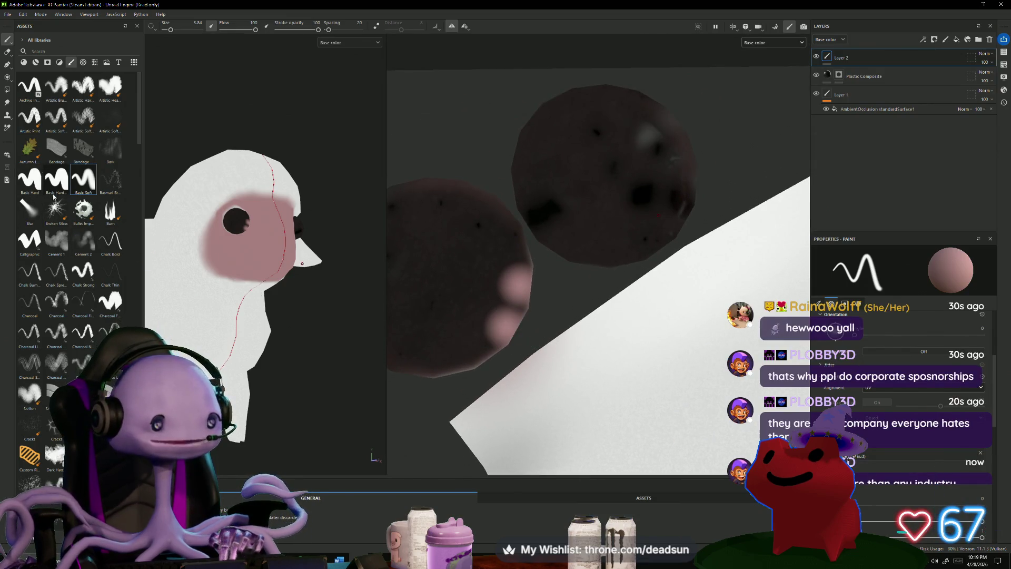
# Erase leftover pink from the eye sphere, then return to the Paint tool.
pyautogui.click(8, 52)
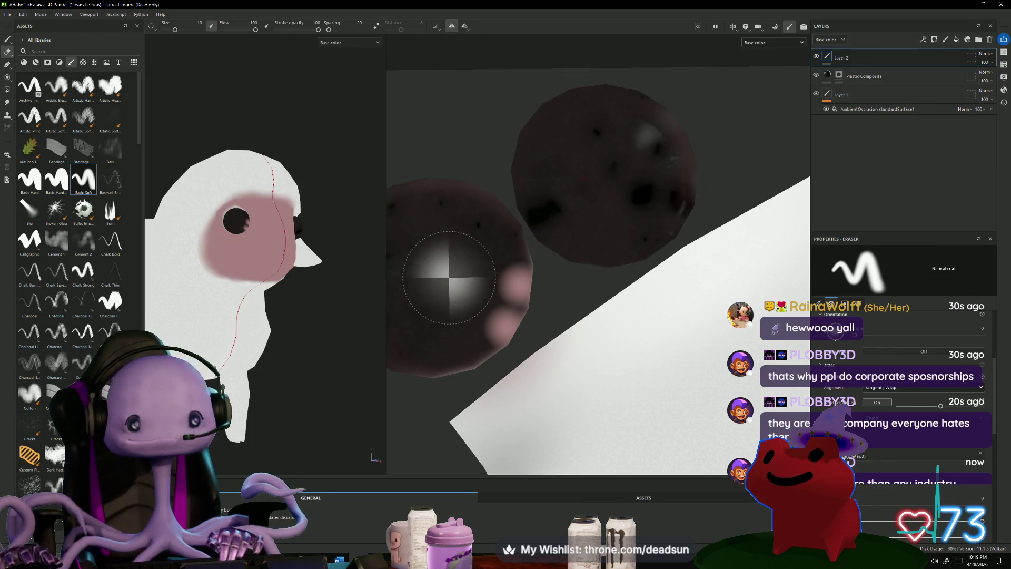
pyautogui.moveTo(506, 279)
pyautogui.mouseDown()
pyautogui.moveTo(514, 287)
pyautogui.moveTo(500, 283)
pyautogui.moveTo(473, 336)
pyautogui.moveTo(507, 326)
pyautogui.mouseUp()
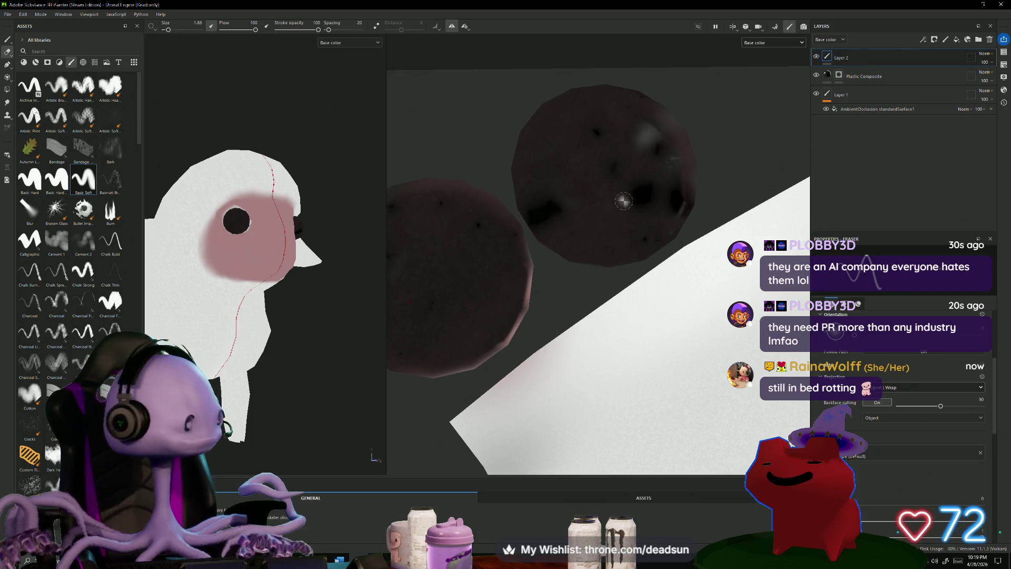
pyautogui.scroll(-3, 627, 202)
pyautogui.scroll(-2, 627, 202)
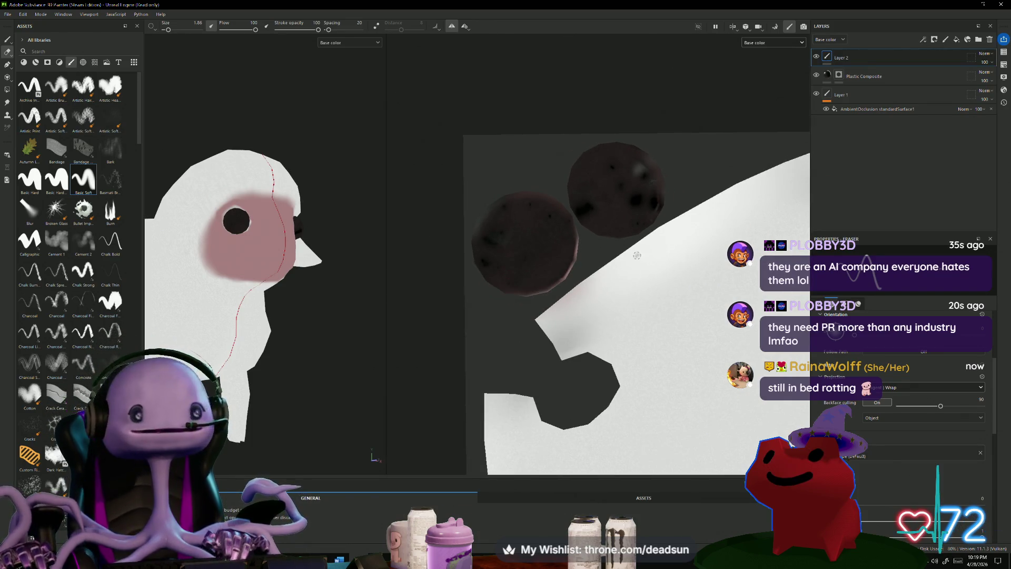
pyautogui.scroll(6, 586, 120)
pyautogui.scroll(-2, 585, 120)
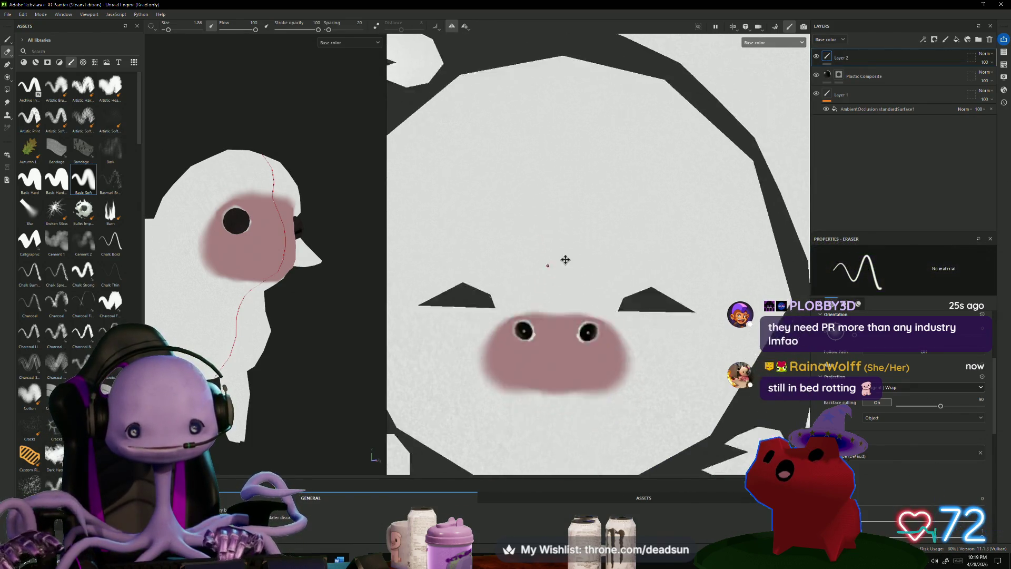
pyautogui.scroll(2, 535, 223)
pyautogui.scroll(5, 559, 298)
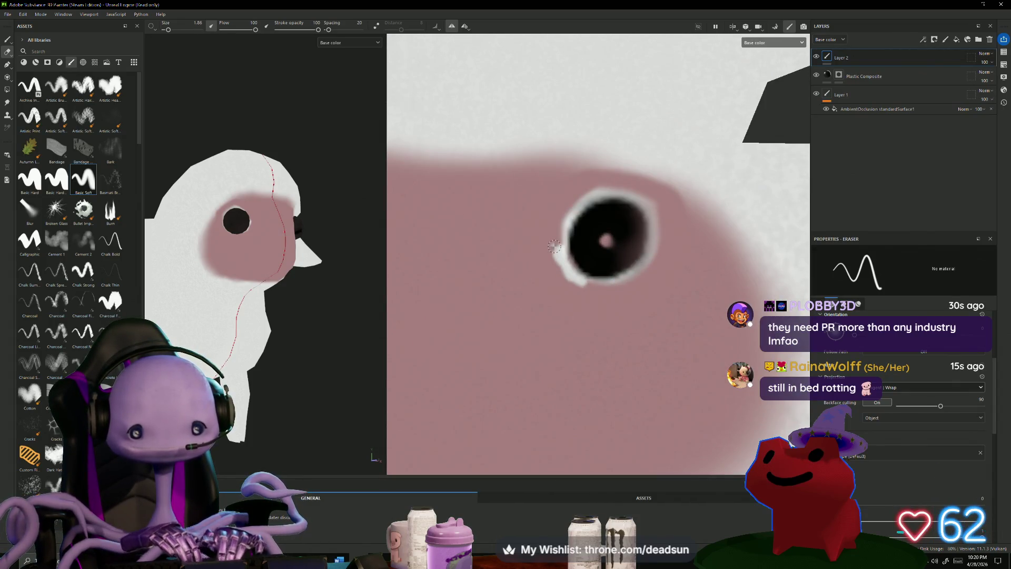
pyautogui.click(6, 41)
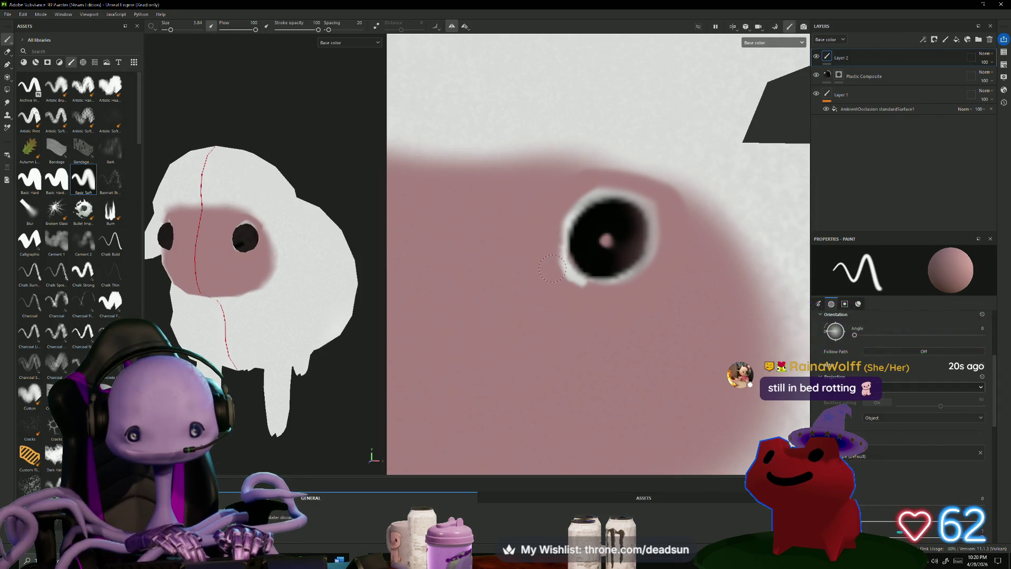
# Shrink the brush to 0.58, turn symmetry off, and touch up the lower-left eye rim.
pyautogui.keyDown('ctrl'); pyautogui.moveTo(553, 271); pyautogui.dragTo(558, 276, button='right'); pyautogui.keyUp('ctrl')
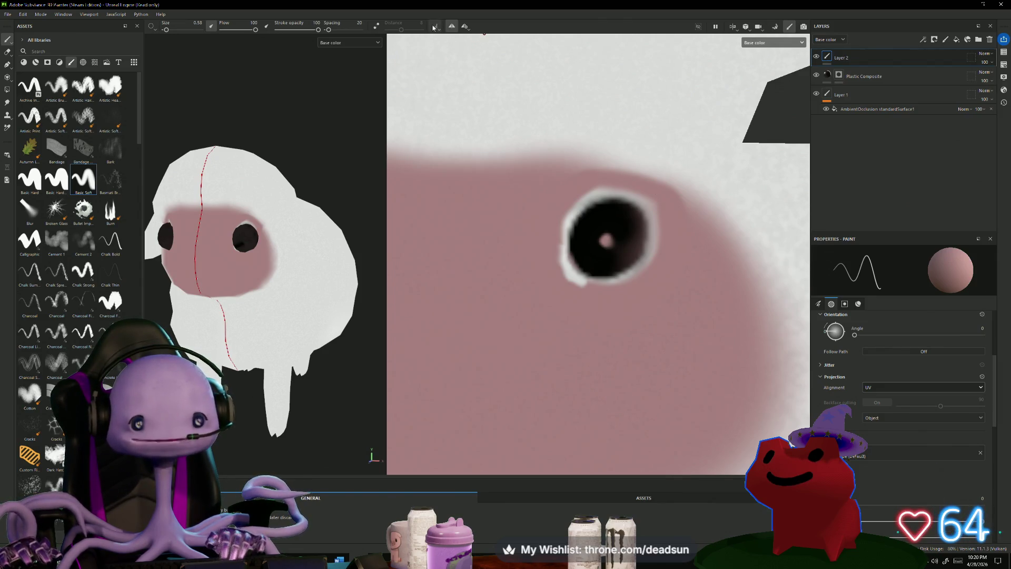
pyautogui.click(452, 26)
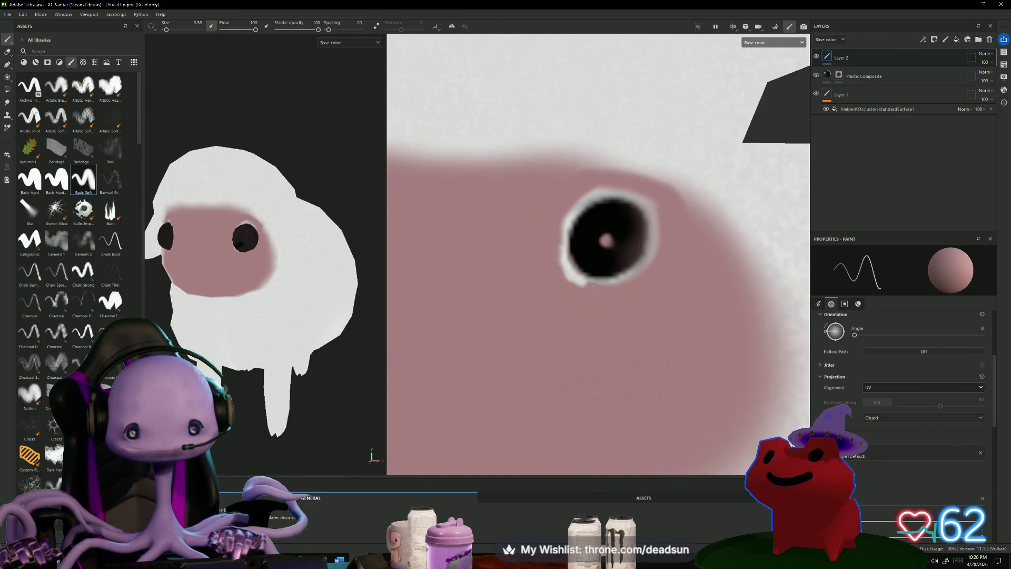
pyautogui.moveTo(567, 271); pyautogui.dragTo(583, 282)
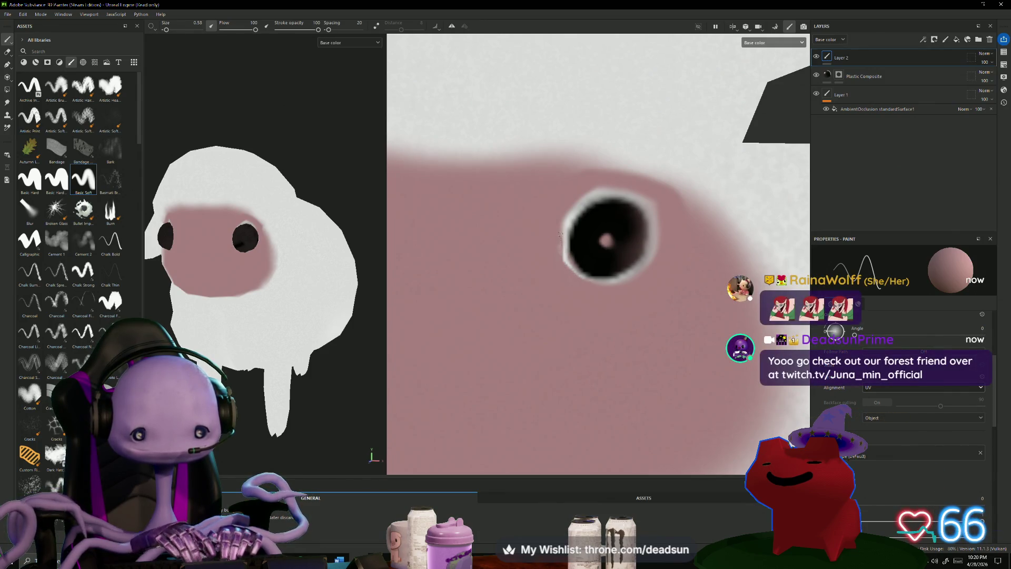
pyautogui.scroll(-3, 496, 336)
pyautogui.scroll(3, 497, 336)
# Reframe both eyes and add small marks along the left eye's lower edge.
pyautogui.moveTo(497, 336)
pyautogui.mouseDown(button='middle')
pyautogui.moveTo(625, 338)
pyautogui.moveTo(668, 352)
pyautogui.mouseUp(button='middle')
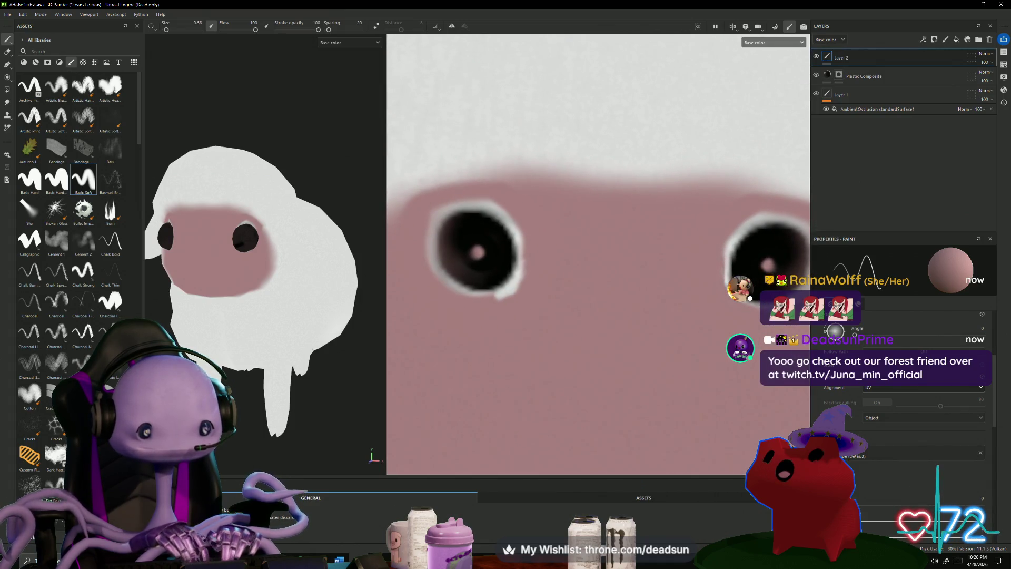
pyautogui.moveTo(337, 429)
pyautogui.keyDown('alt'); pyautogui.mouseDown()
pyautogui.moveTo(388, 423)
pyautogui.moveTo(376, 420)
pyautogui.moveTo(478, 354)
pyautogui.mouseUp(); pyautogui.keyUp('alt')
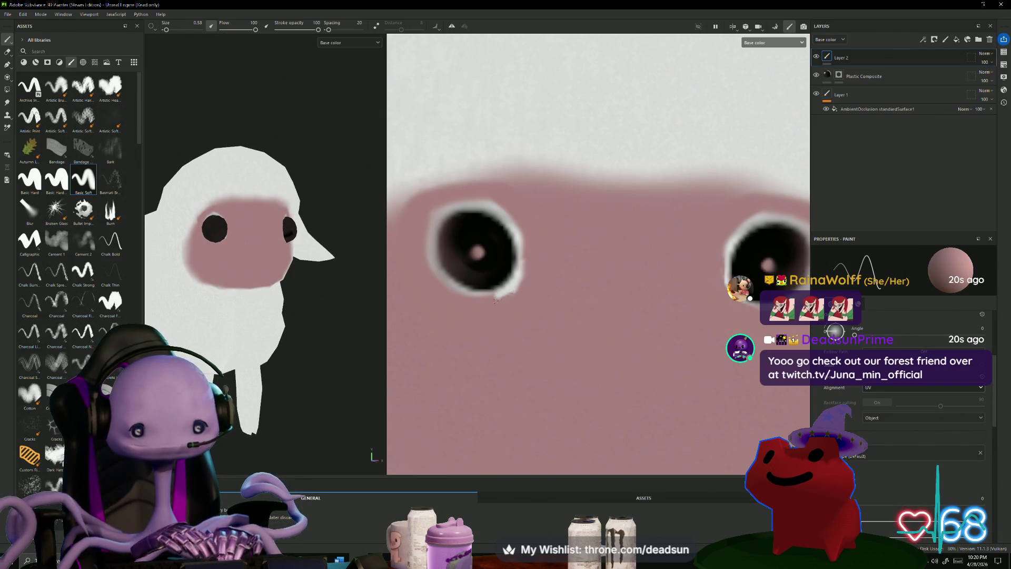
pyautogui.moveTo(495, 298); pyautogui.dragTo(496, 297)
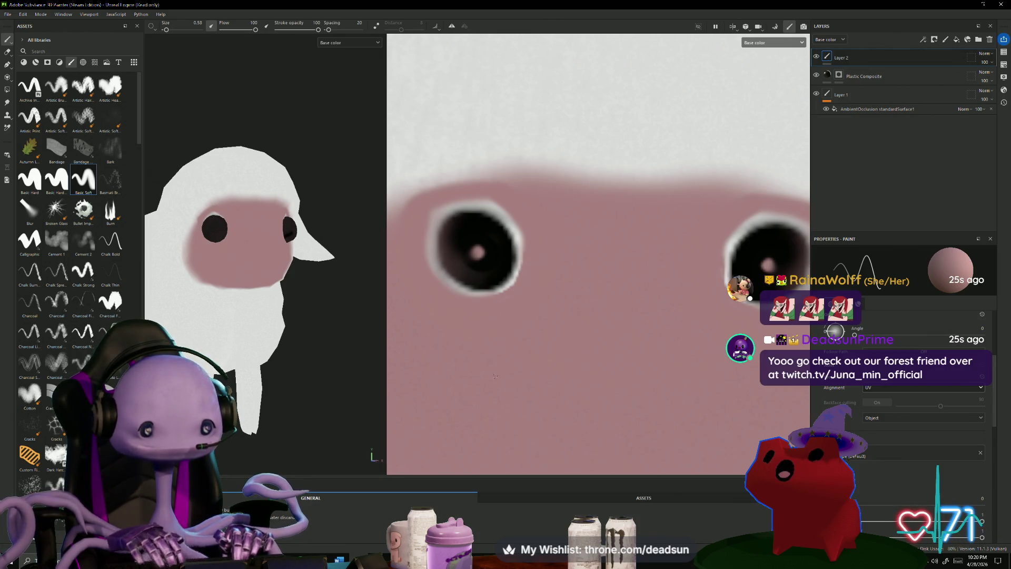
pyautogui.keyDown('alt'); pyautogui.moveTo(291, 224); pyautogui.dragTo(242, 401); pyautogui.keyUp('alt')
pyautogui.scroll(-5, 241, 402)
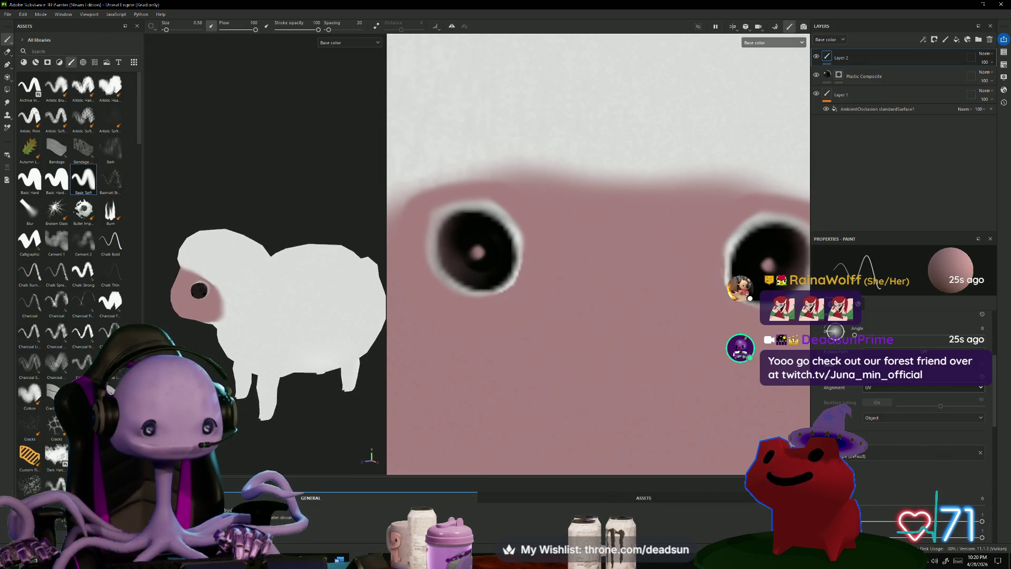
pyautogui.moveTo(258, 398); pyautogui.dragTo(242, 383, button='middle')
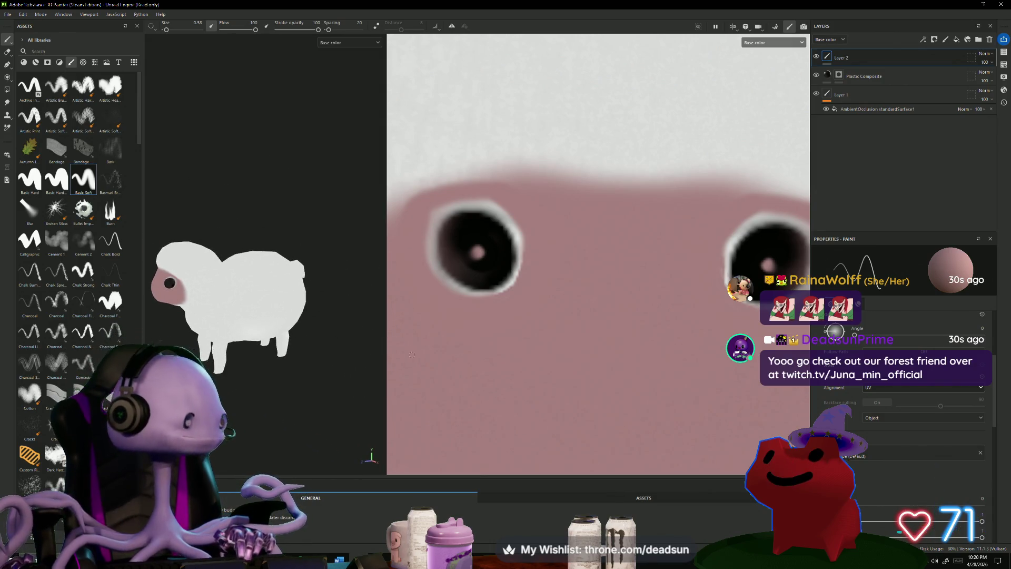
pyautogui.scroll(-10, 603, 311)
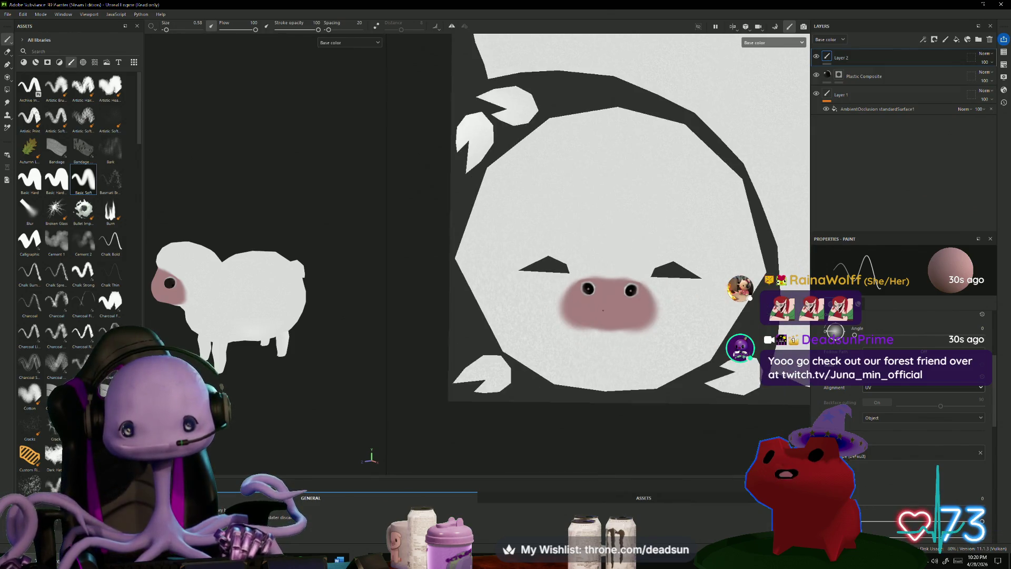
# Toggle Plastic Composite and Layer 1 visibility on and off to compare the sheep.
pyautogui.scroll(-3, 639, 323)
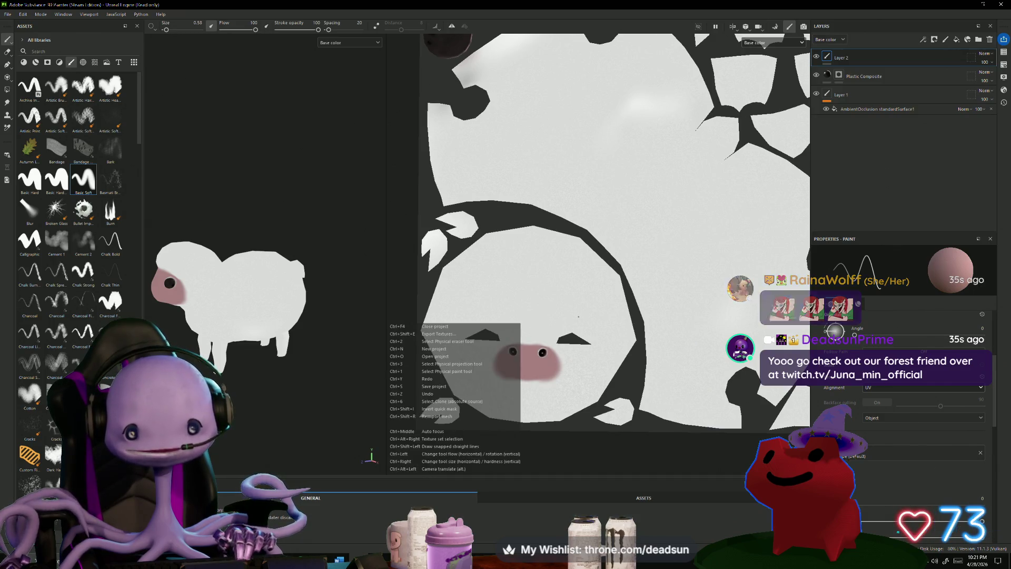
pyautogui.scroll(-3, 586, 332)
pyautogui.scroll(1, 585, 332)
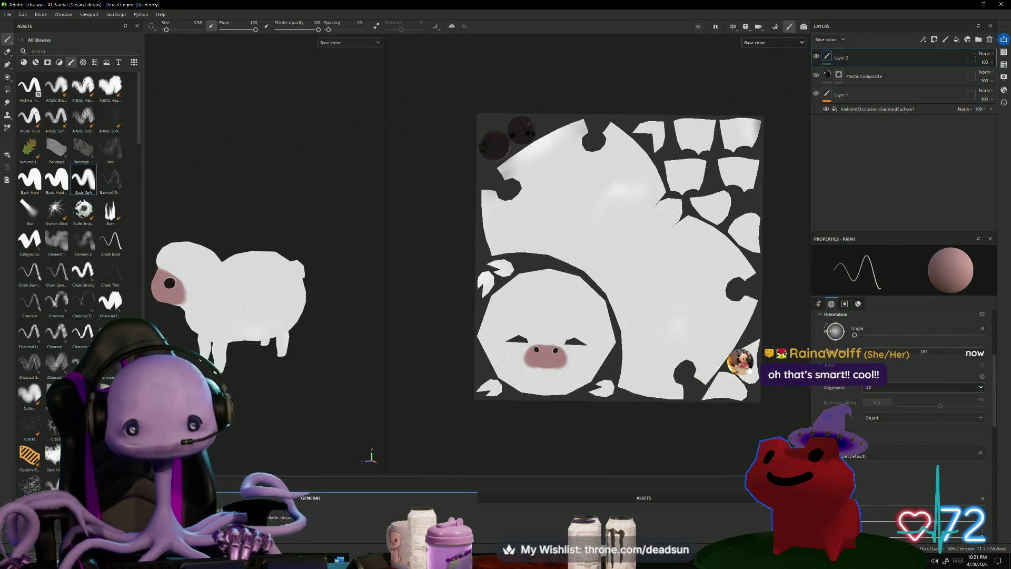
pyautogui.scroll(1, 612, 406)
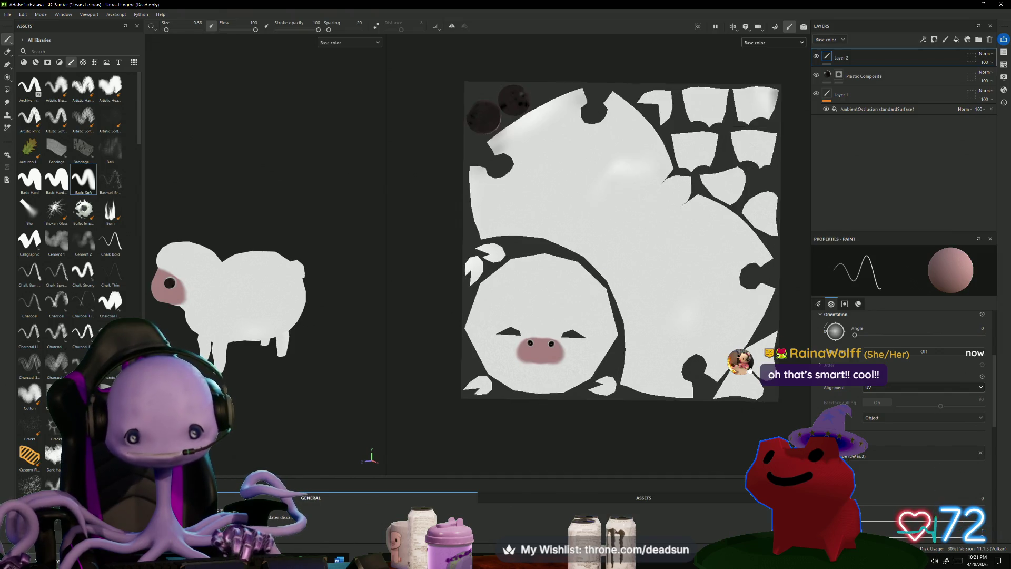
pyautogui.moveTo(327, 353)
pyautogui.keyDown('alt'); pyautogui.mouseDown()
pyautogui.moveTo(370, 360)
pyautogui.moveTo(308, 363)
pyautogui.mouseUp(); pyautogui.keyUp('alt')
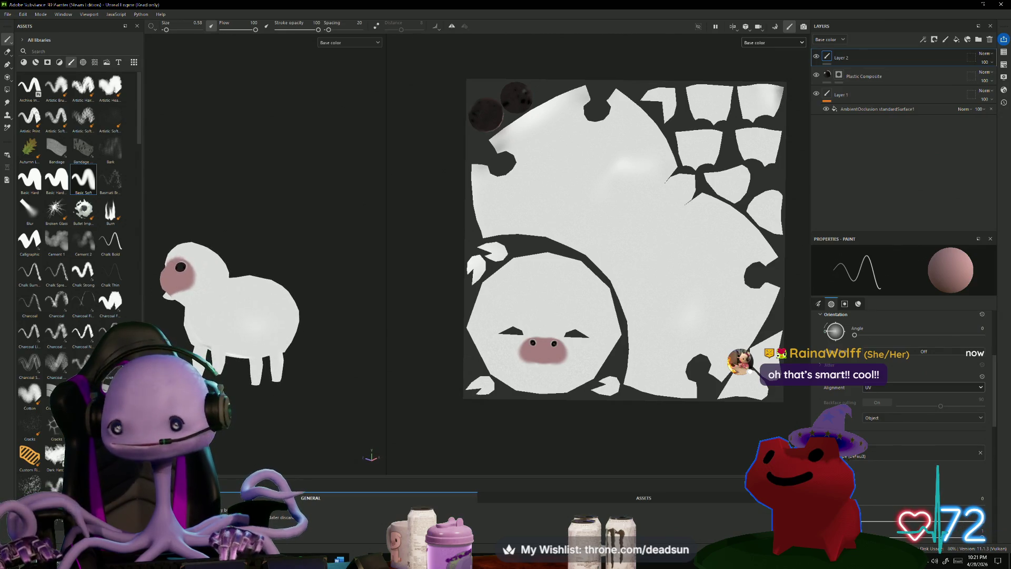
pyautogui.click(816, 75)
pyautogui.click(816, 77)
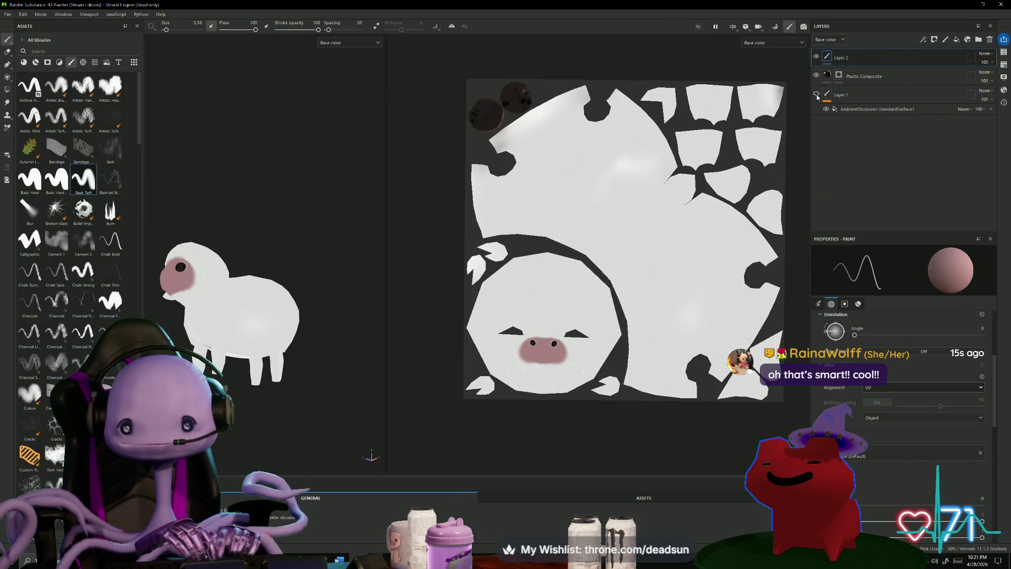
pyautogui.click(817, 95)
pyautogui.click(816, 95)
pyautogui.click(817, 95)
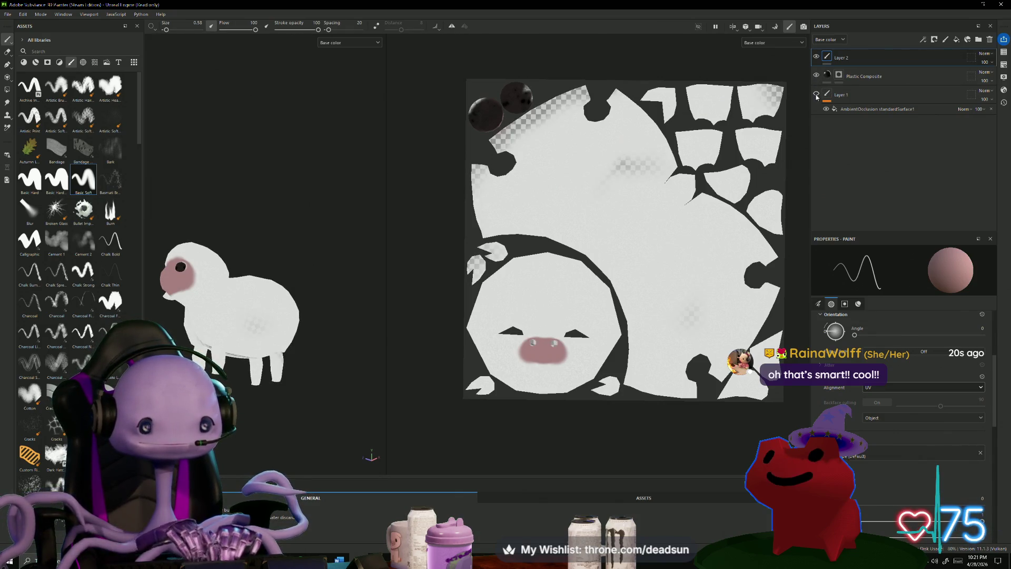
pyautogui.click(816, 95)
pyautogui.click(816, 95)
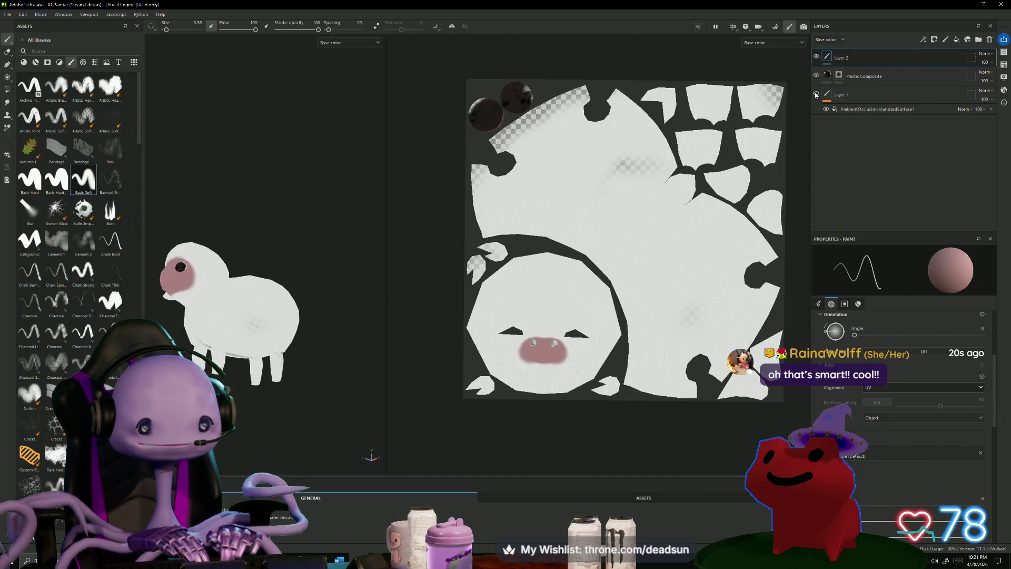
pyautogui.moveTo(326, 209)
pyautogui.keyDown('alt'); pyautogui.mouseDown()
pyautogui.moveTo(350, 105)
pyautogui.moveTo(302, 252)
pyautogui.moveTo(315, 243)
pyautogui.mouseUp(); pyautogui.keyUp('alt')
pyautogui.click(816, 95)
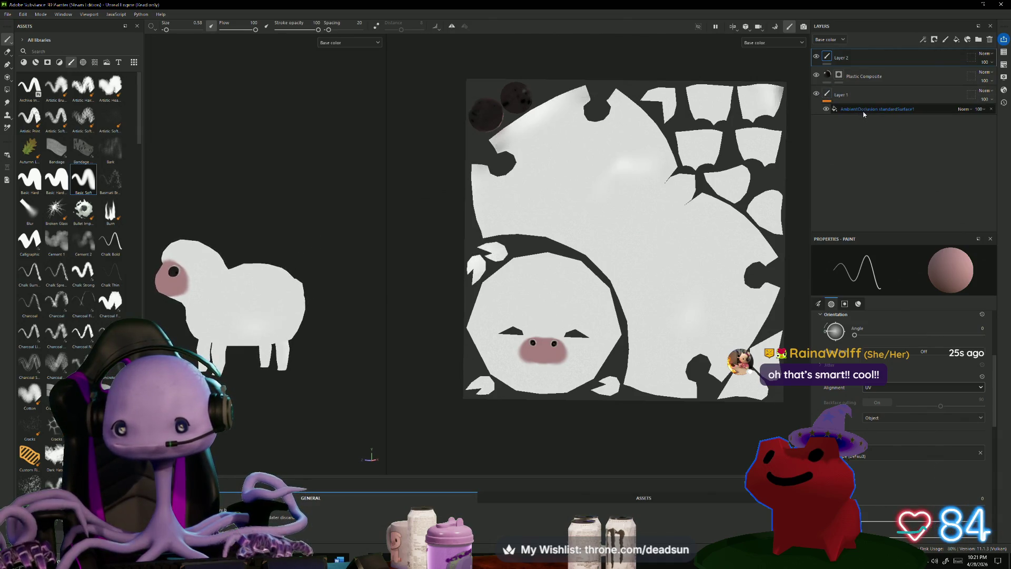
# Drag the AmbientOcclusion map from the Textures library into the stack as a fill layer.
pyautogui.click(107, 63)
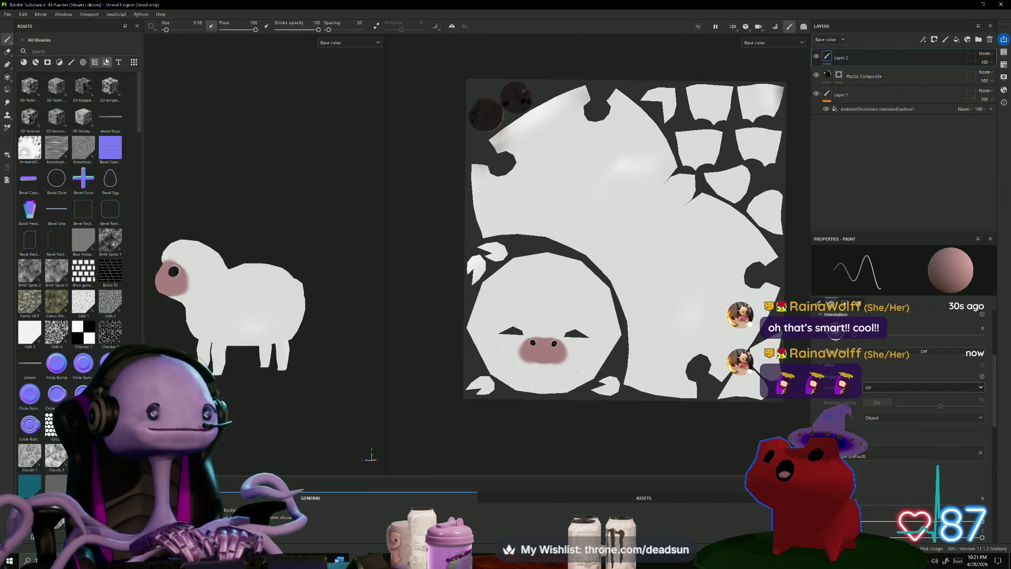
pyautogui.moveTo(29, 155); pyautogui.dragTo(836, 138)
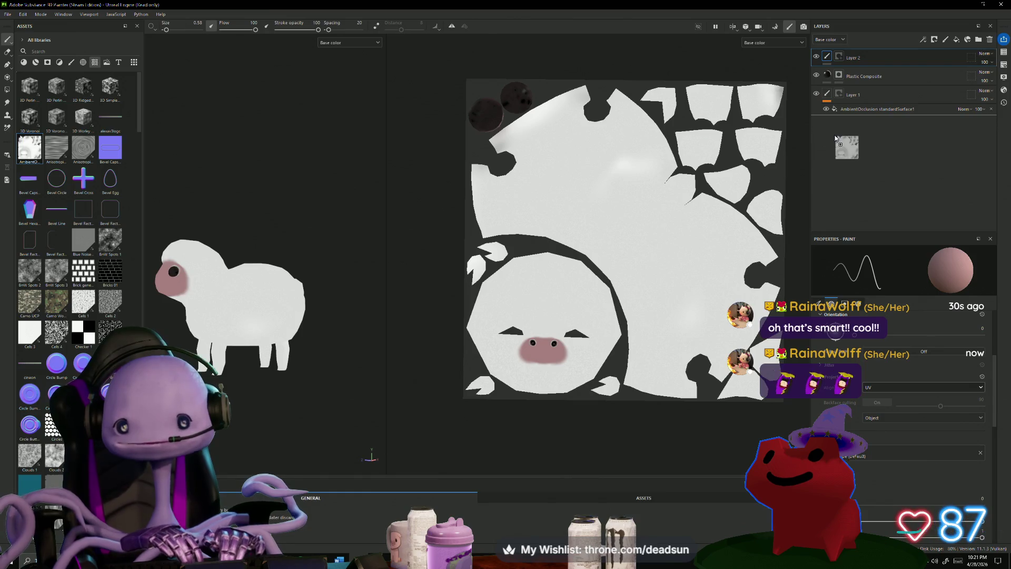
pyautogui.click(851, 152)
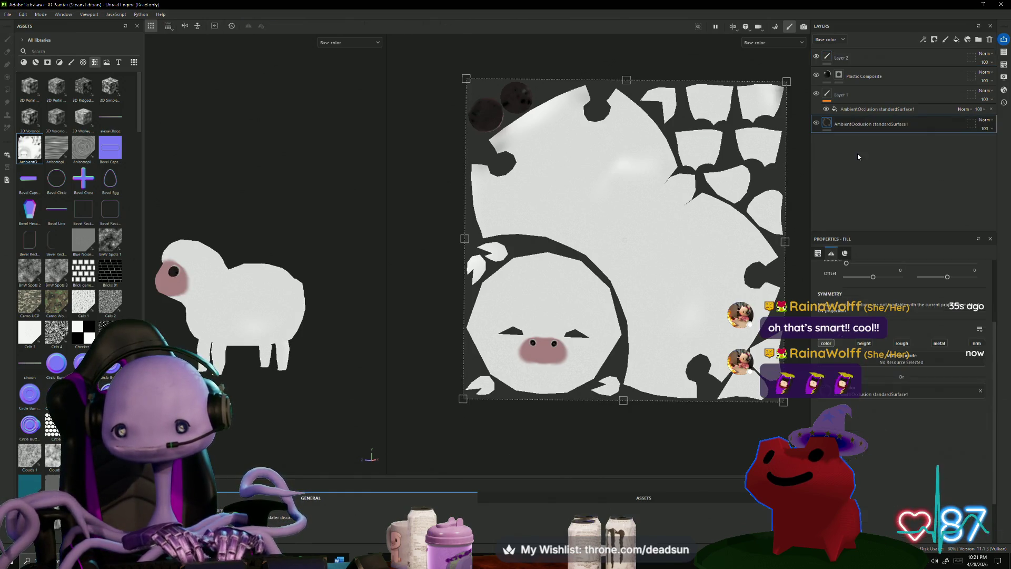
# Move the AmbientOcclusion fill above Plastic Composite, select Layer 2, and open its blend modes.
pyautogui.moveTo(875, 125); pyautogui.dragTo(874, 74)
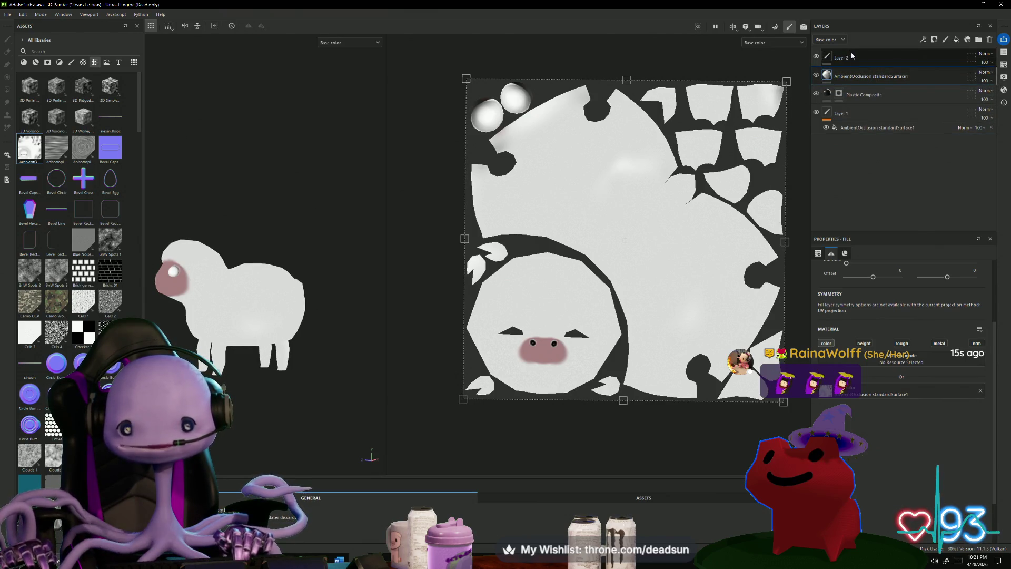
pyautogui.click(859, 58)
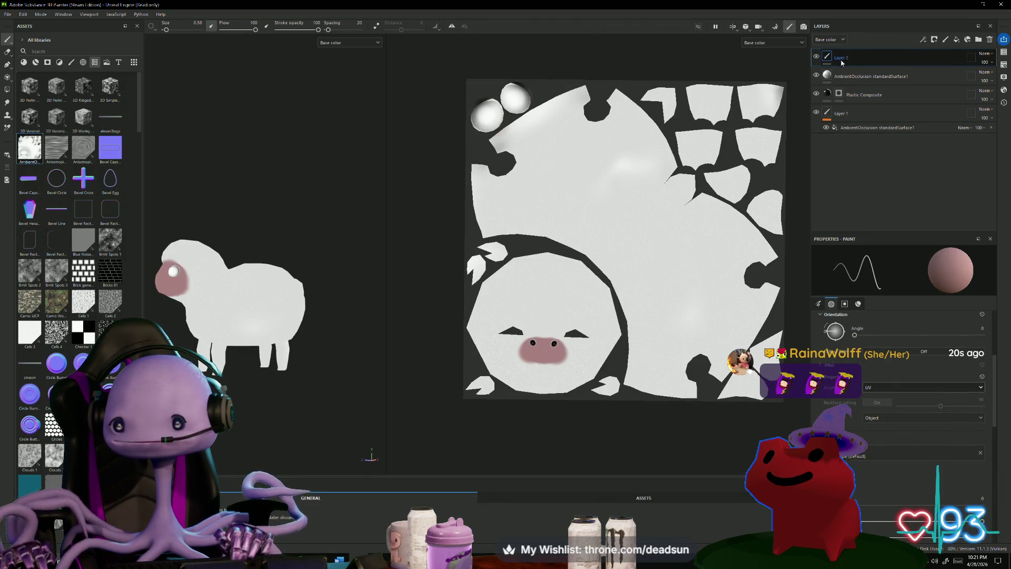
pyautogui.click(841, 40)
pyautogui.click(861, 34)
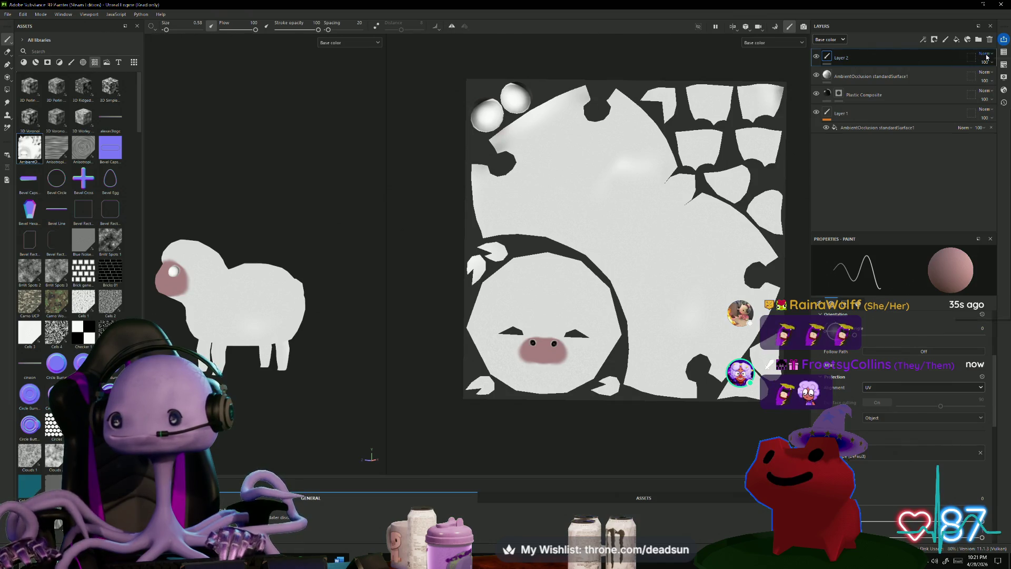
pyautogui.click(985, 54)
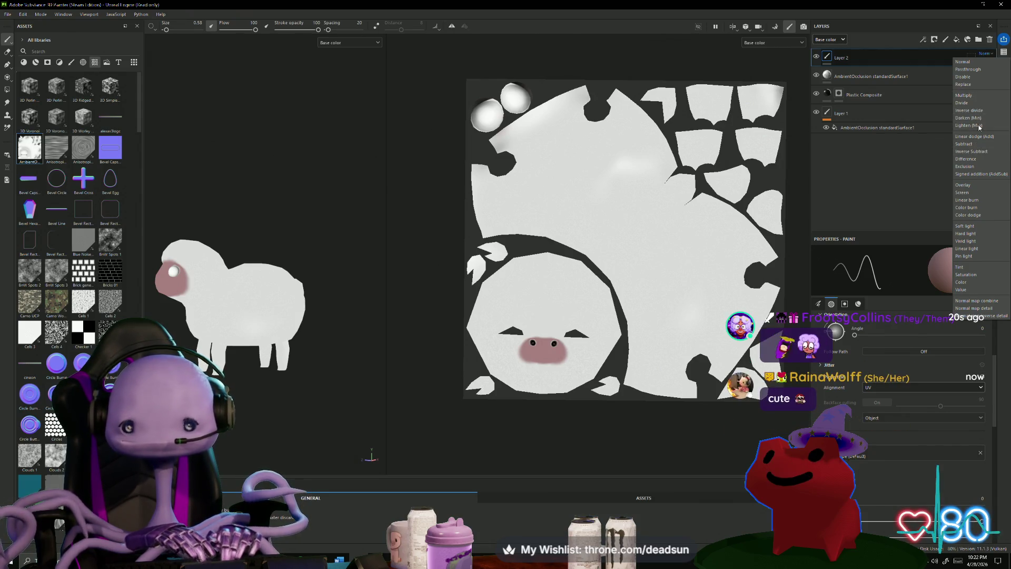
# Set Layer 2's blend mode to Multiply and toggle it to compare the nose.
pyautogui.click(965, 95)
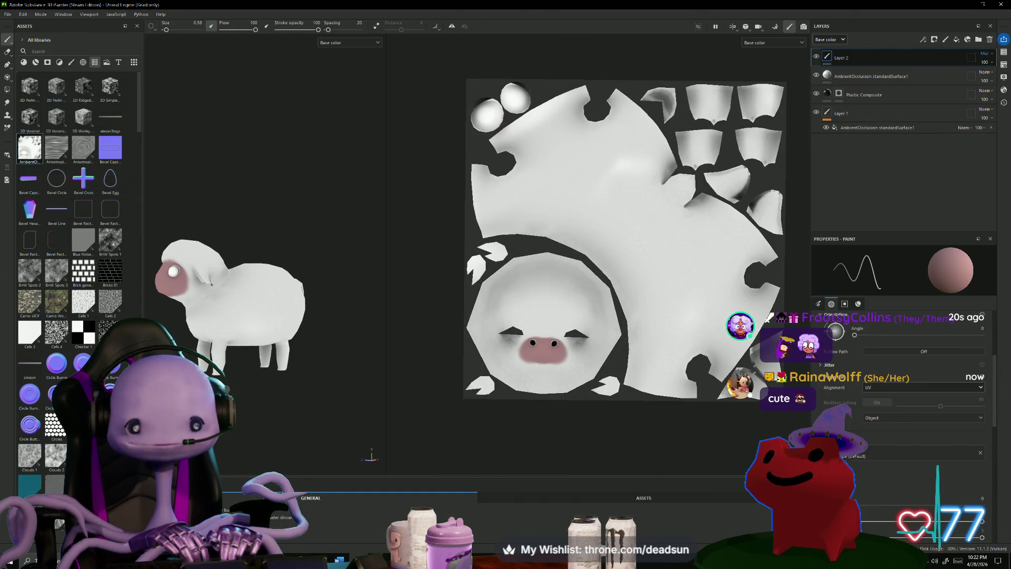
pyautogui.moveTo(330, 207)
pyautogui.keyDown('alt'); pyautogui.mouseDown()
pyautogui.moveTo(198, 289)
pyautogui.moveTo(264, 244)
pyautogui.moveTo(334, 239)
pyautogui.moveTo(388, 190)
pyautogui.moveTo(368, 191)
pyautogui.moveTo(350, 233)
pyautogui.moveTo(359, 240)
pyautogui.mouseUp(); pyautogui.keyUp('alt')
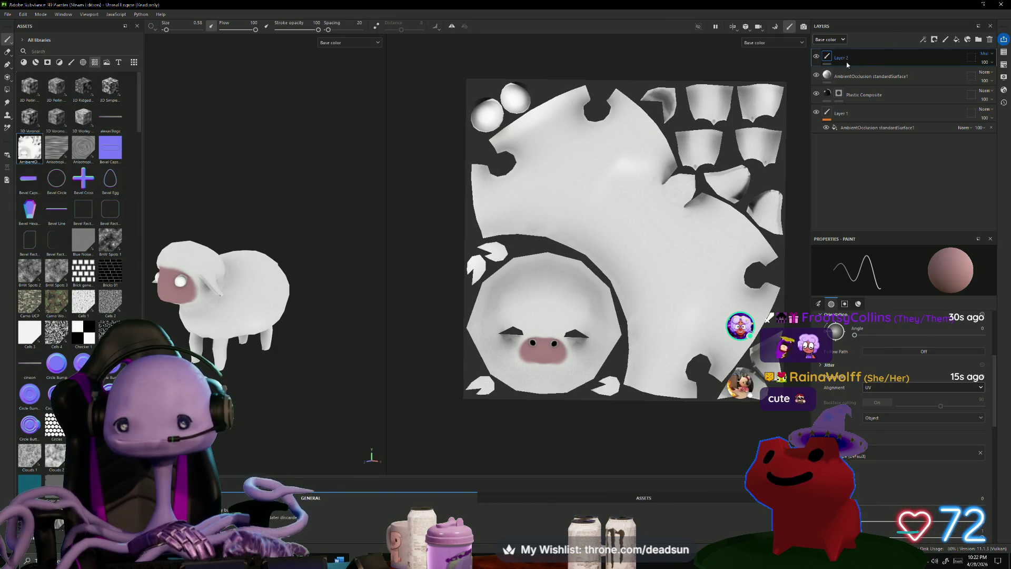
pyautogui.click(816, 57)
pyautogui.click(815, 57)
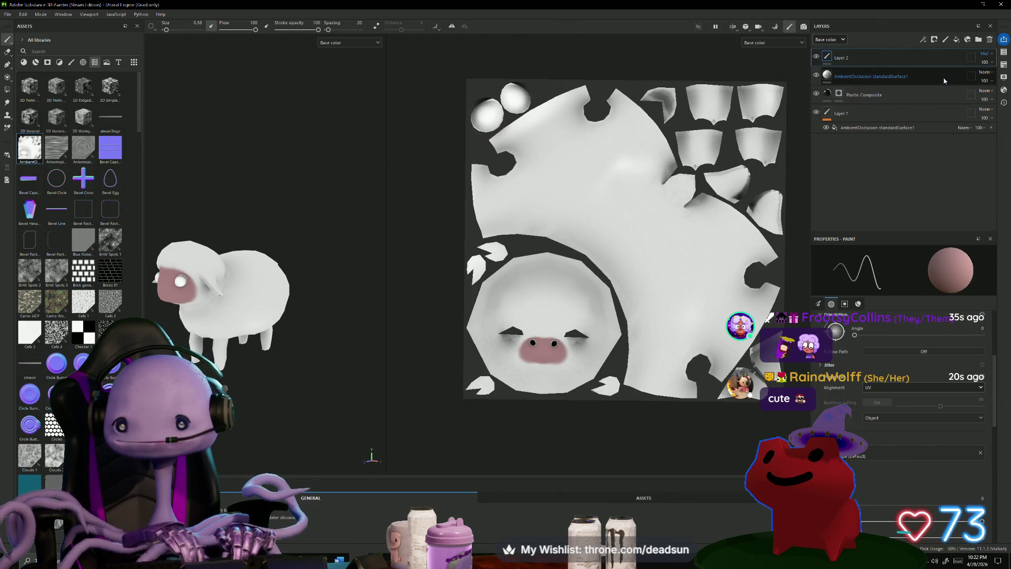
# Set the AmbientOcclusion fill layer to Multiply and check the shading from several angles.
pyautogui.click(985, 73)
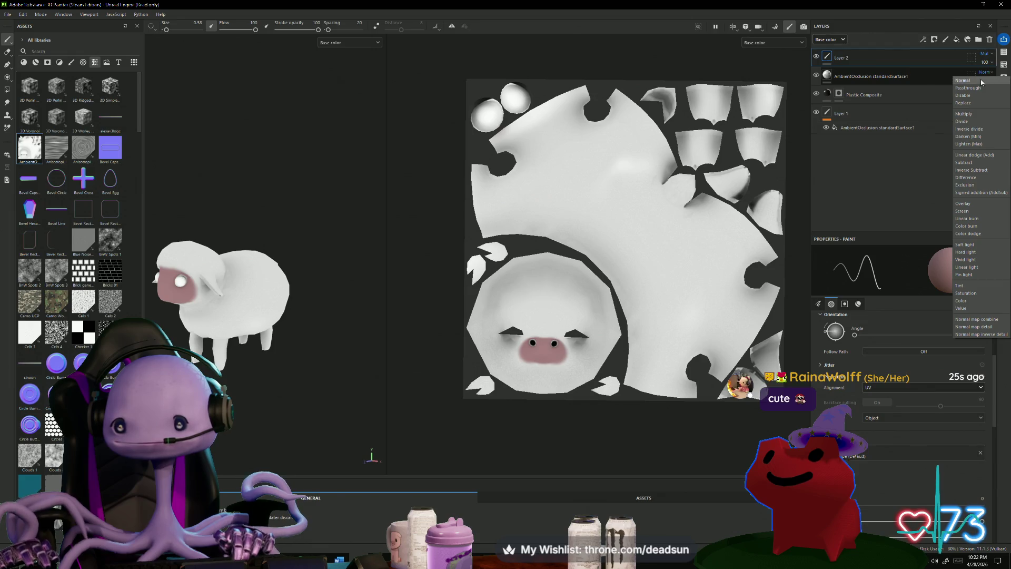
pyautogui.click(974, 113)
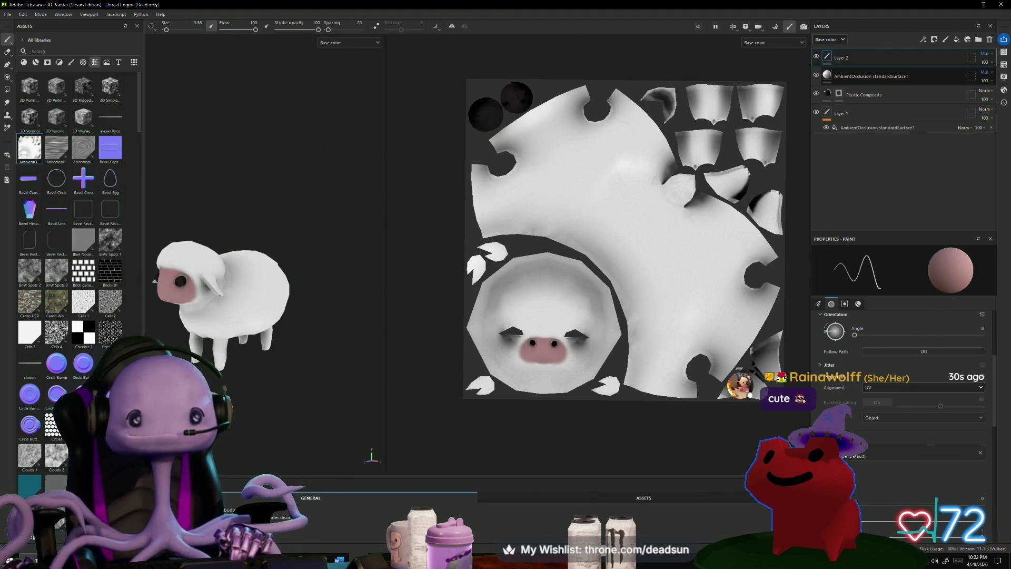
pyautogui.moveTo(379, 221)
pyautogui.keyDown('alt'); pyautogui.mouseDown()
pyautogui.moveTo(362, 90)
pyautogui.moveTo(329, 122)
pyautogui.mouseUp(); pyautogui.keyUp('alt')
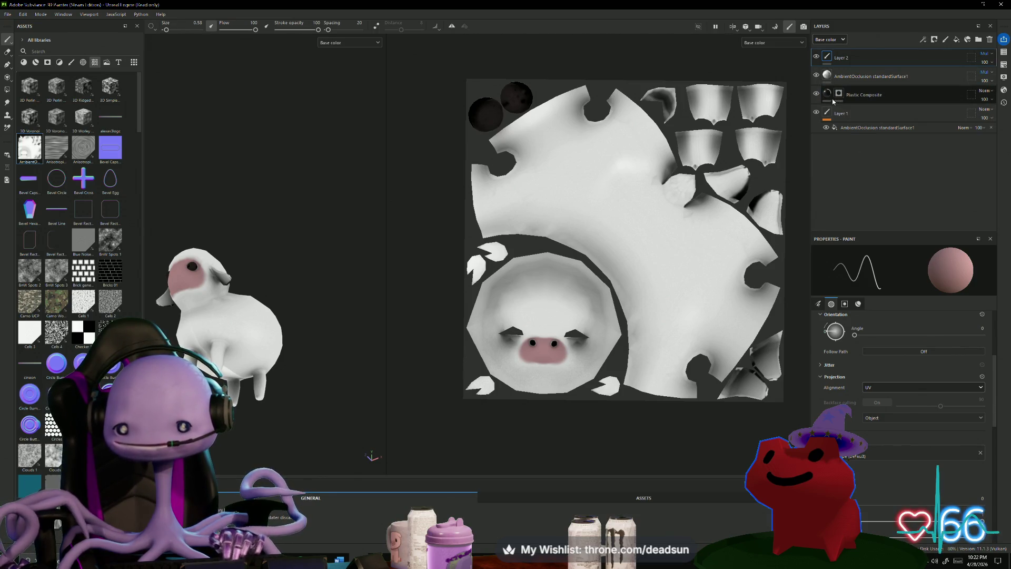
pyautogui.keyDown('alt'); pyautogui.moveTo(336, 272); pyautogui.dragTo(344, 266); pyautogui.keyUp('alt')
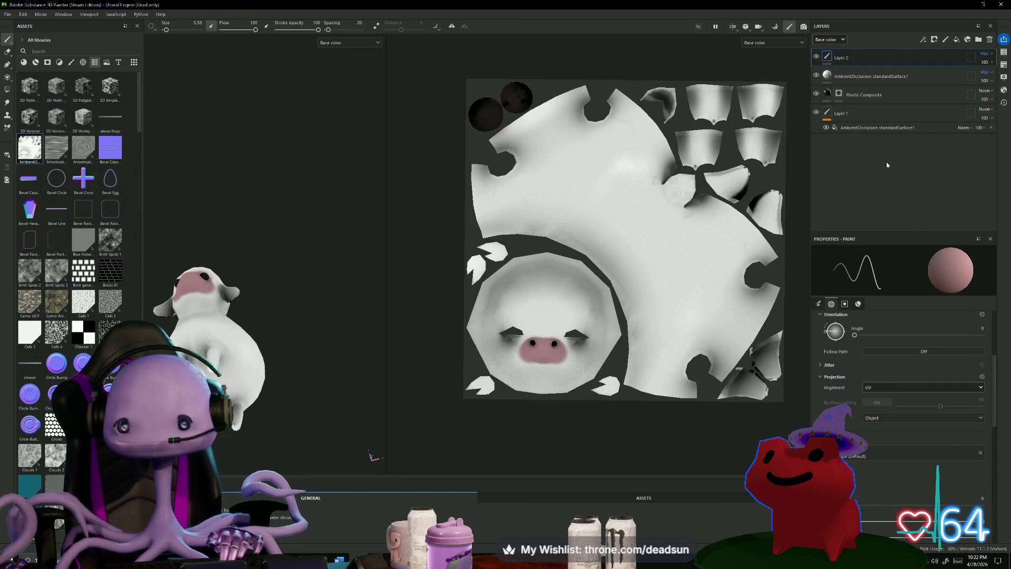
pyautogui.click(816, 114)
pyautogui.click(816, 114)
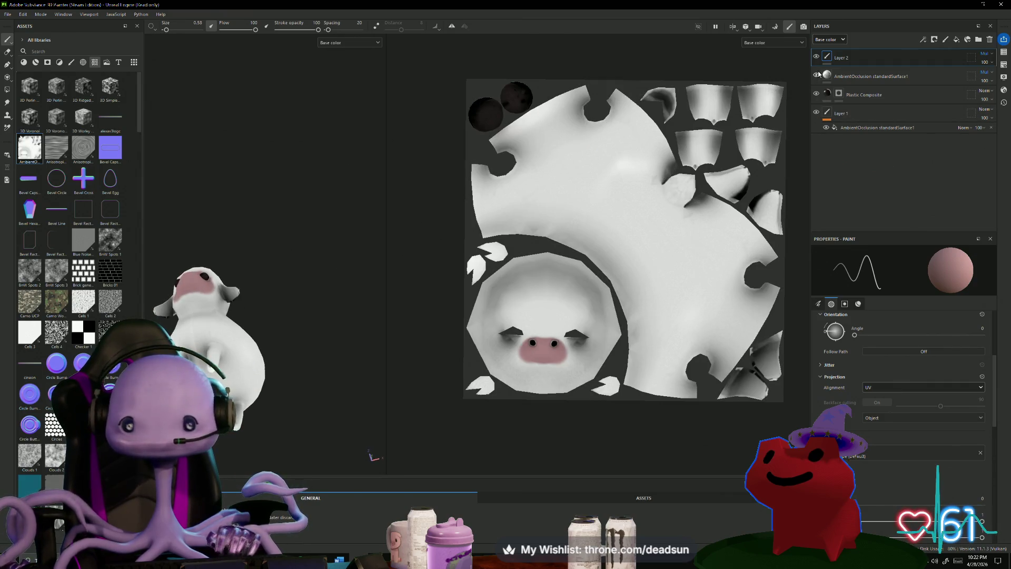
pyautogui.click(817, 76)
pyautogui.click(817, 76)
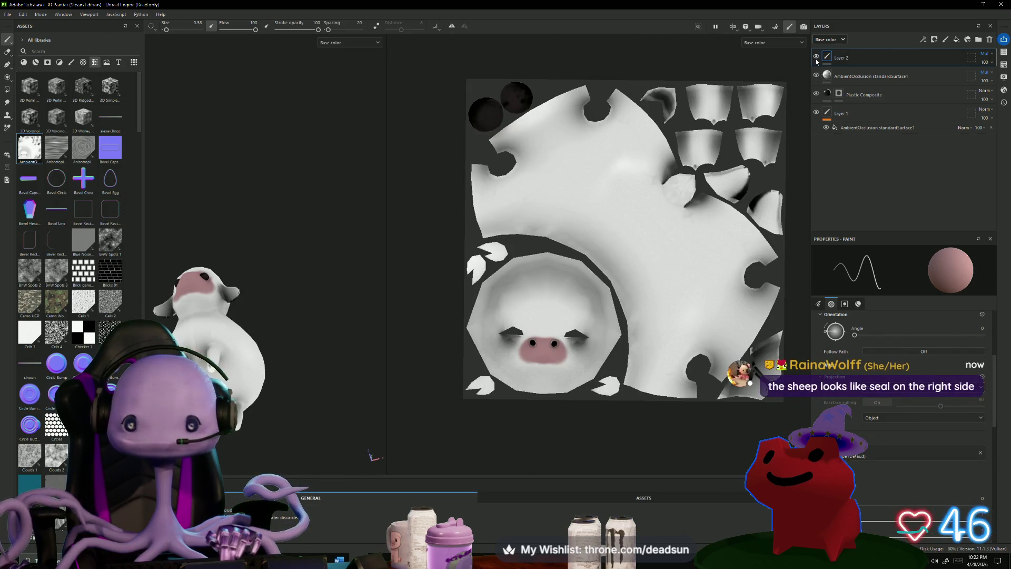
pyautogui.click(817, 58)
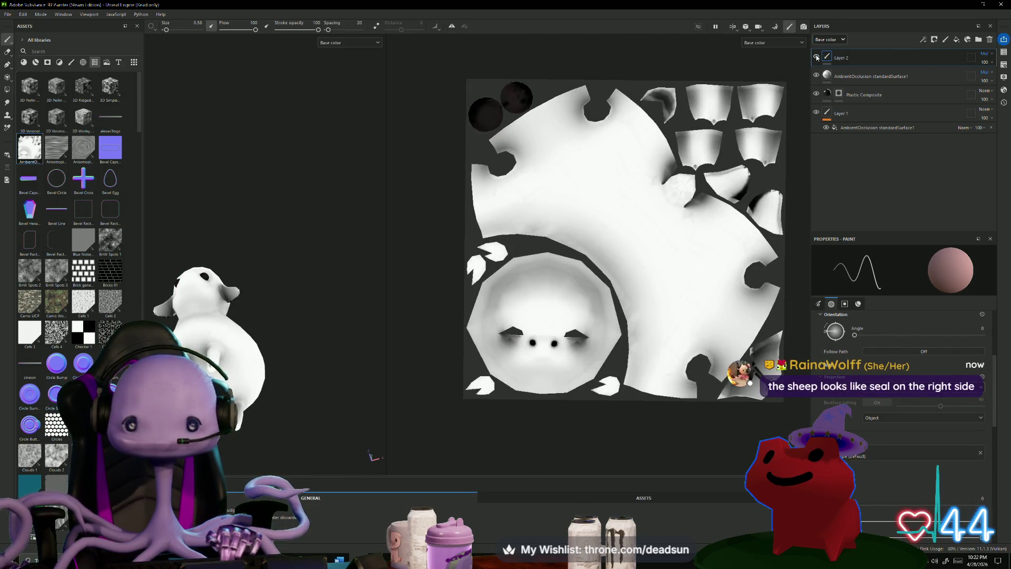
pyautogui.click(816, 58)
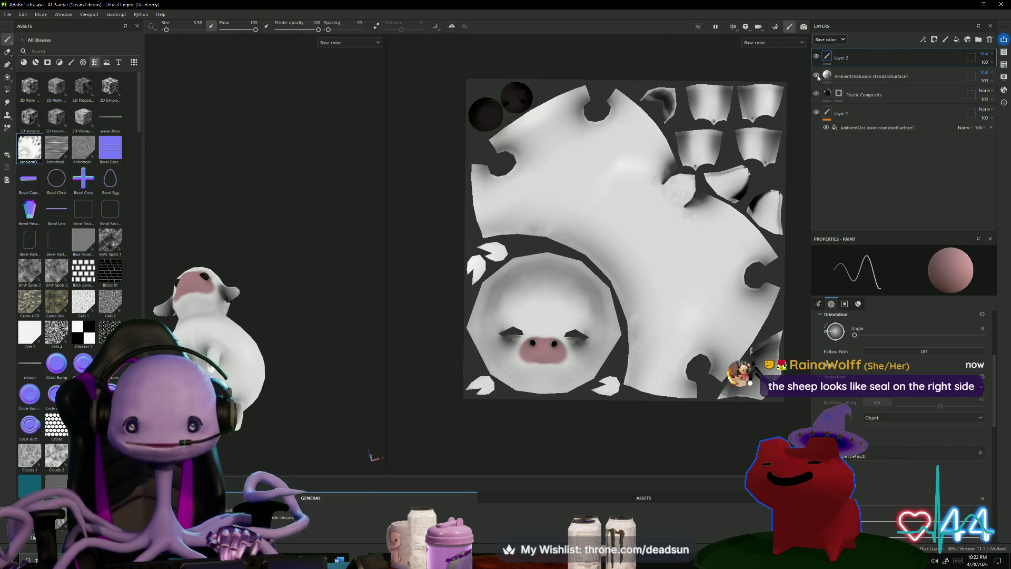
pyautogui.click(816, 76)
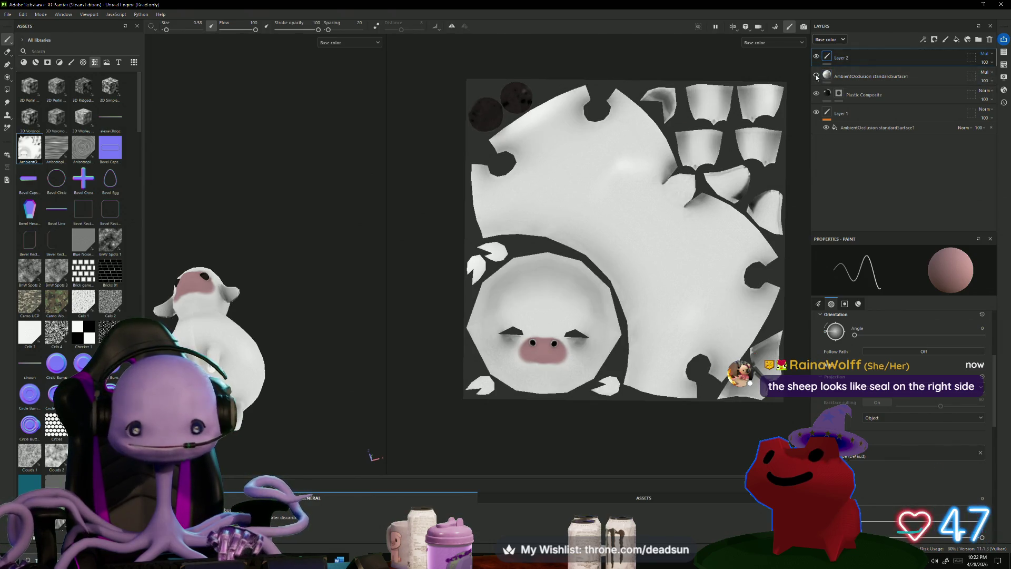
pyautogui.click(816, 76)
pyautogui.click(816, 75)
pyautogui.click(816, 76)
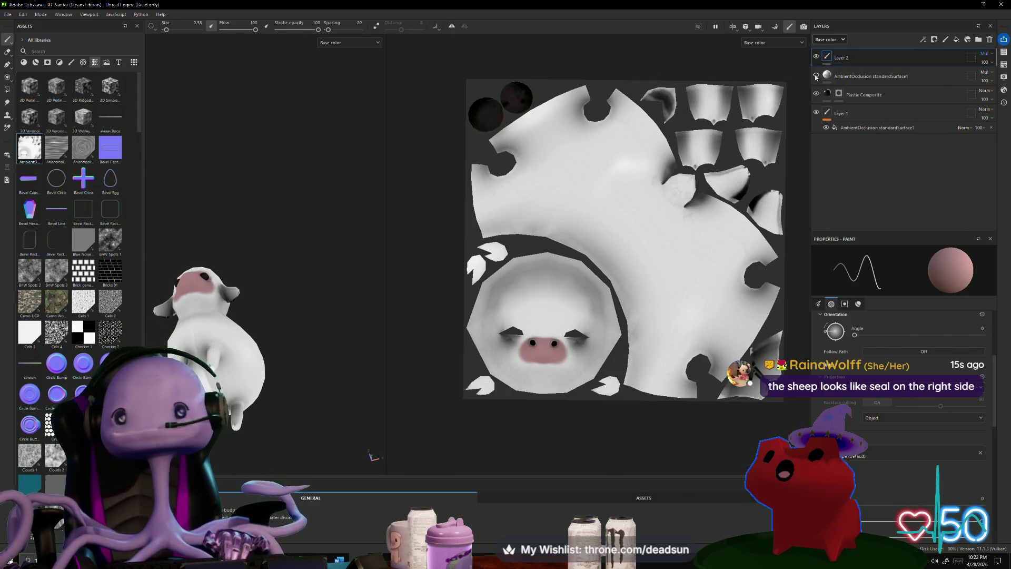
pyautogui.click(816, 76)
pyautogui.click(816, 76)
pyautogui.click(816, 76)
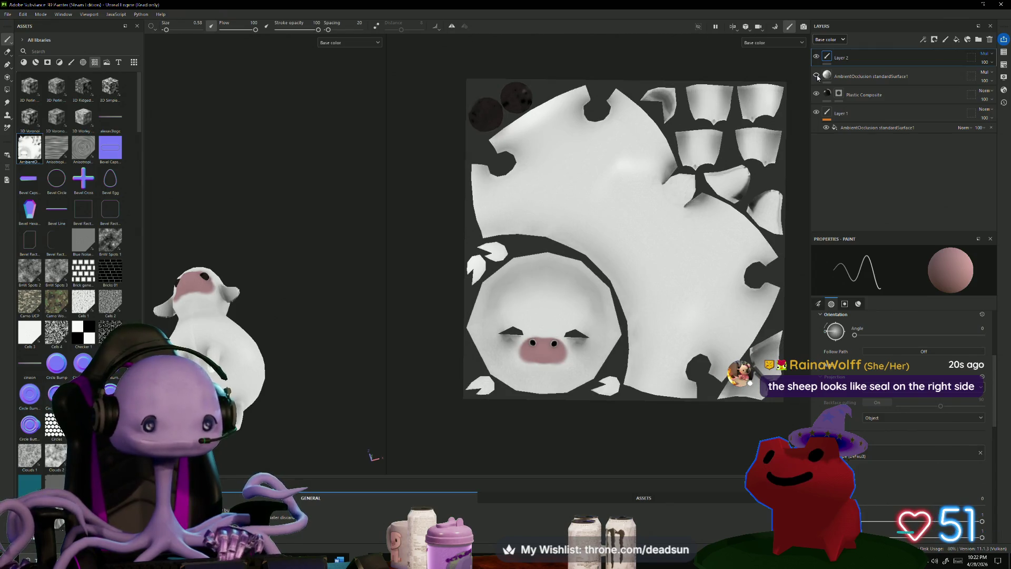
pyautogui.click(816, 76)
pyautogui.click(853, 76)
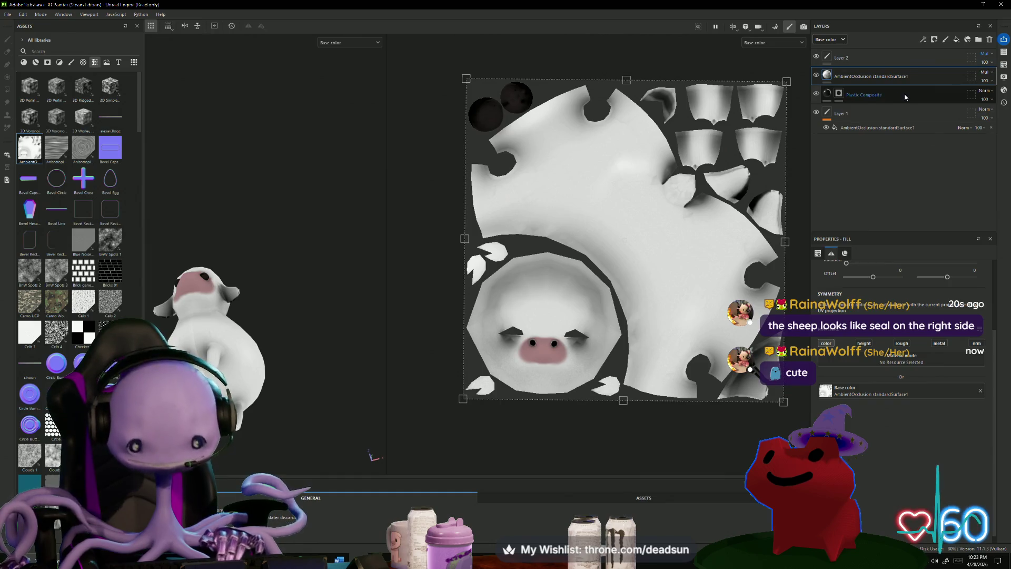
pyautogui.moveTo(382, 267)
pyautogui.keyDown('alt'); pyautogui.mouseDown()
pyautogui.moveTo(322, 271)
pyautogui.moveTo(287, 447)
pyautogui.moveTo(400, 368)
pyautogui.mouseUp(); pyautogui.keyUp('alt')
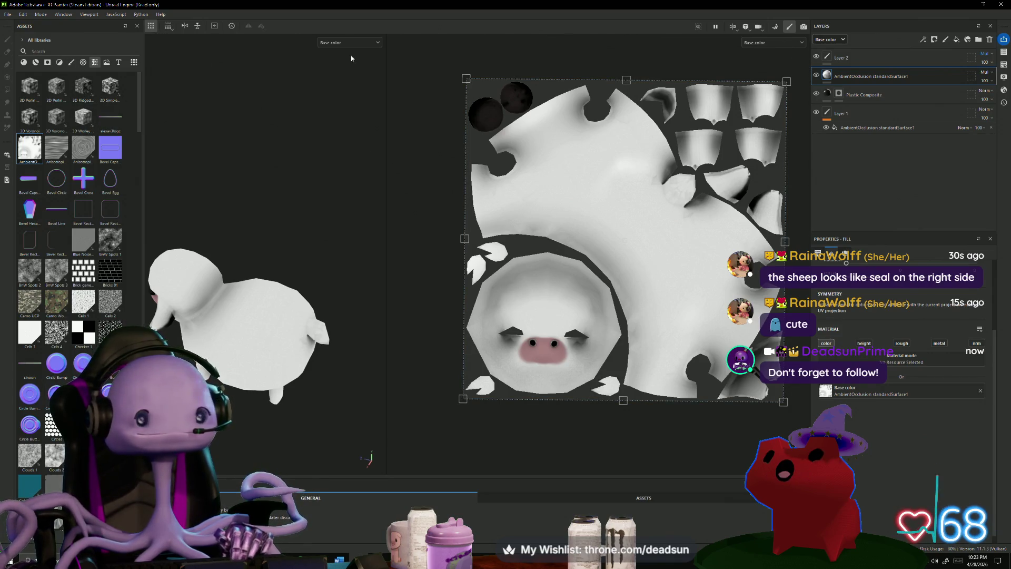
pyautogui.click(945, 40)
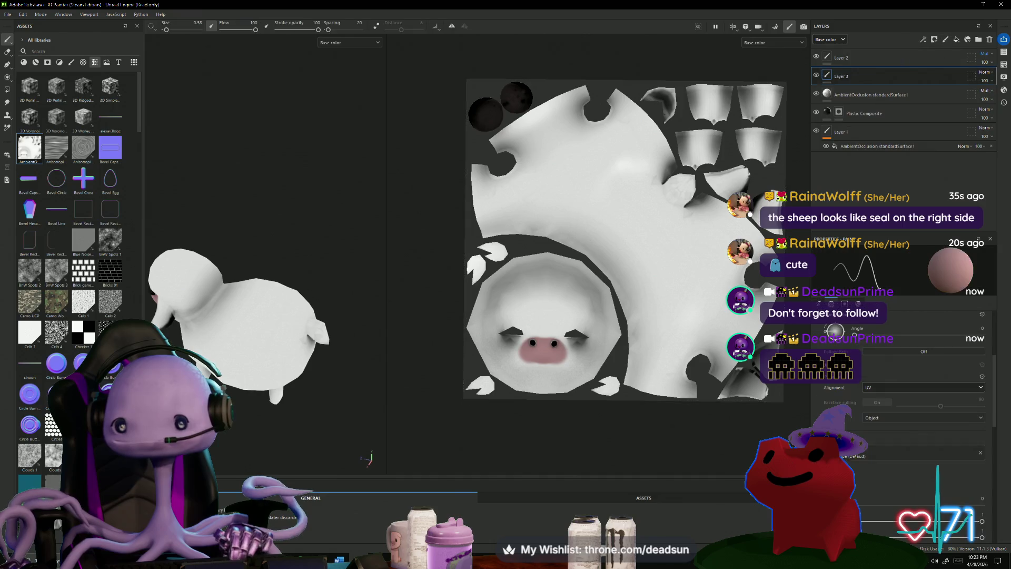
# Set the brush size to about 26.18, with the Brushes presets shown in Assets.
pyautogui.rightClick(254, 317)
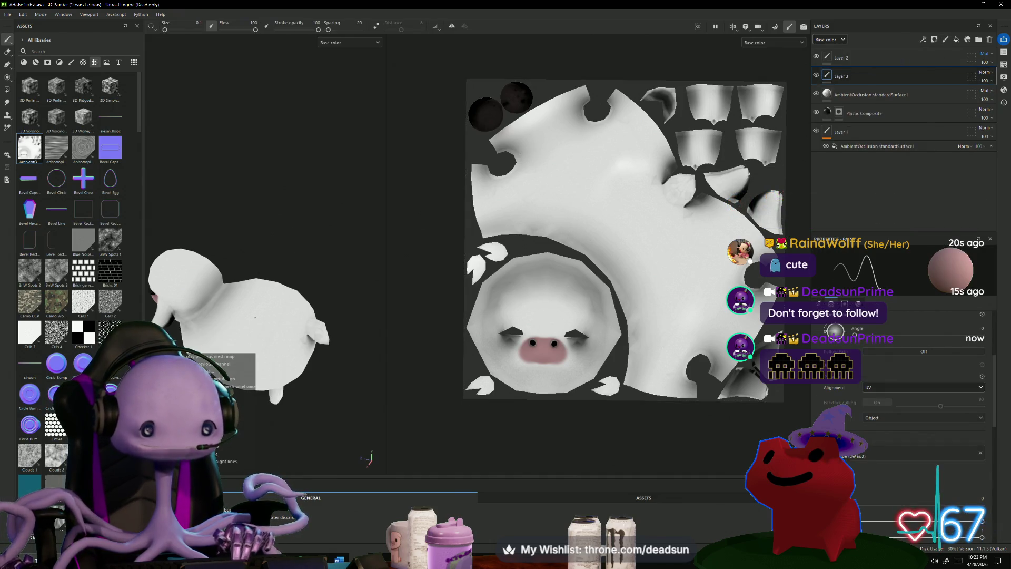
pyautogui.scroll(1, 258, 314)
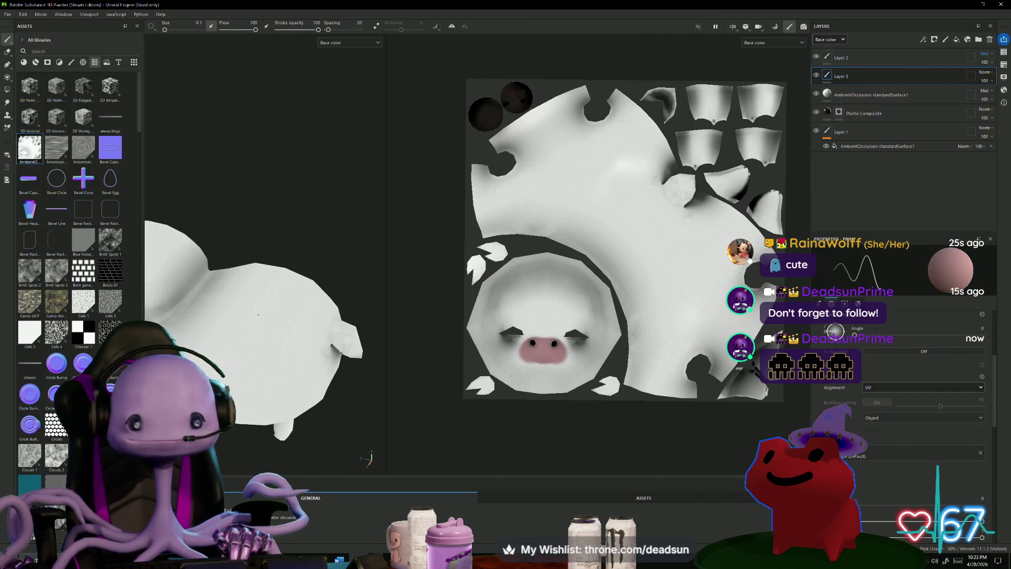
pyautogui.keyDown('ctrl'); pyautogui.moveTo(258, 315); pyautogui.dragTo(295, 316, button='right'); pyautogui.keyUp('ctrl')
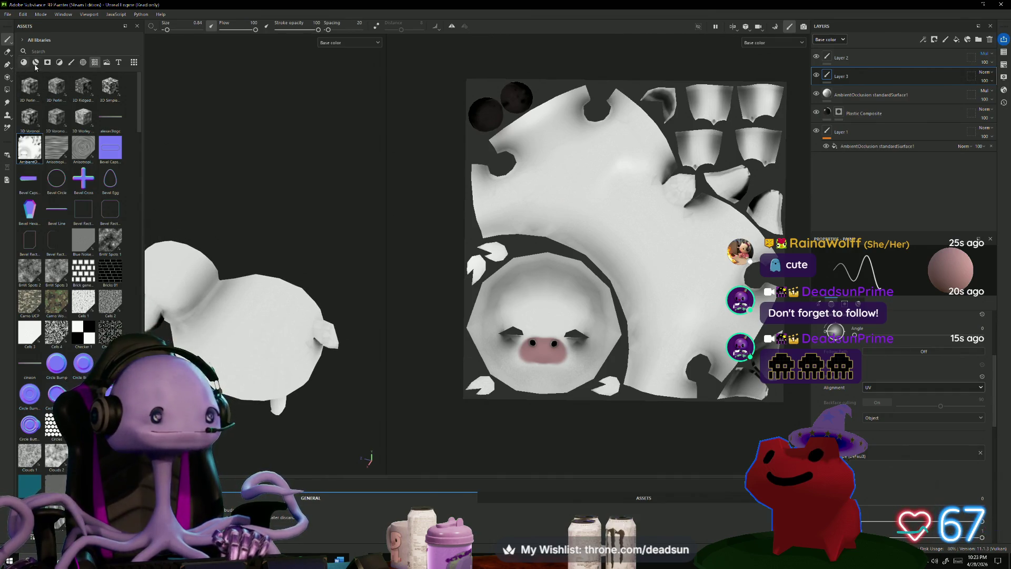
pyautogui.click(70, 62)
pyautogui.keyDown('ctrl'); pyautogui.moveTo(260, 330); pyautogui.dragTo(240, 313, button='right'); pyautogui.keyUp('ctrl')
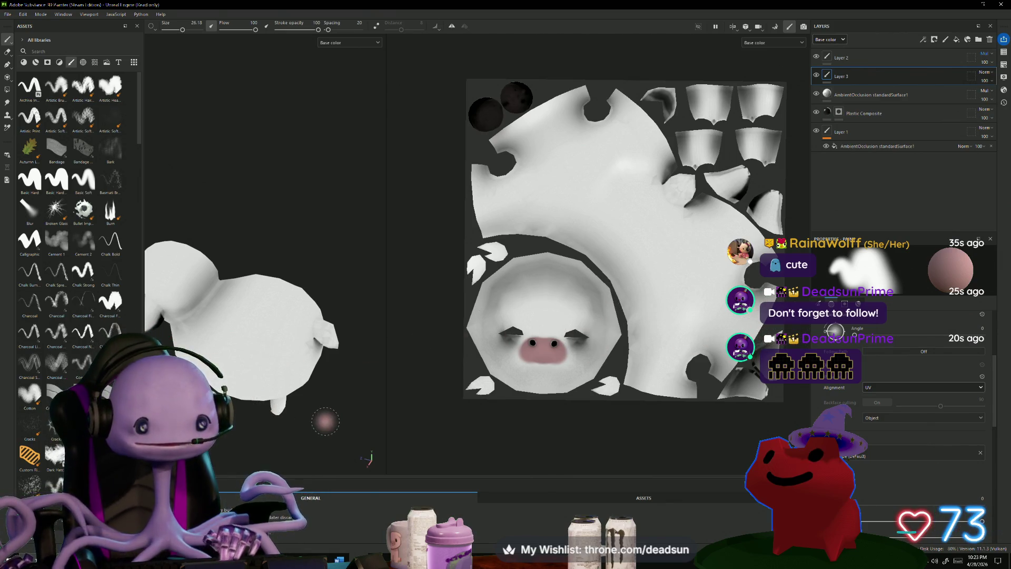
# Paint a pink stroke on the sheep's texture, checking it from front, side and underside views.
pyautogui.keyDown('alt'); pyautogui.moveTo(339, 400); pyautogui.dragTo(261, 244); pyautogui.keyUp('alt')
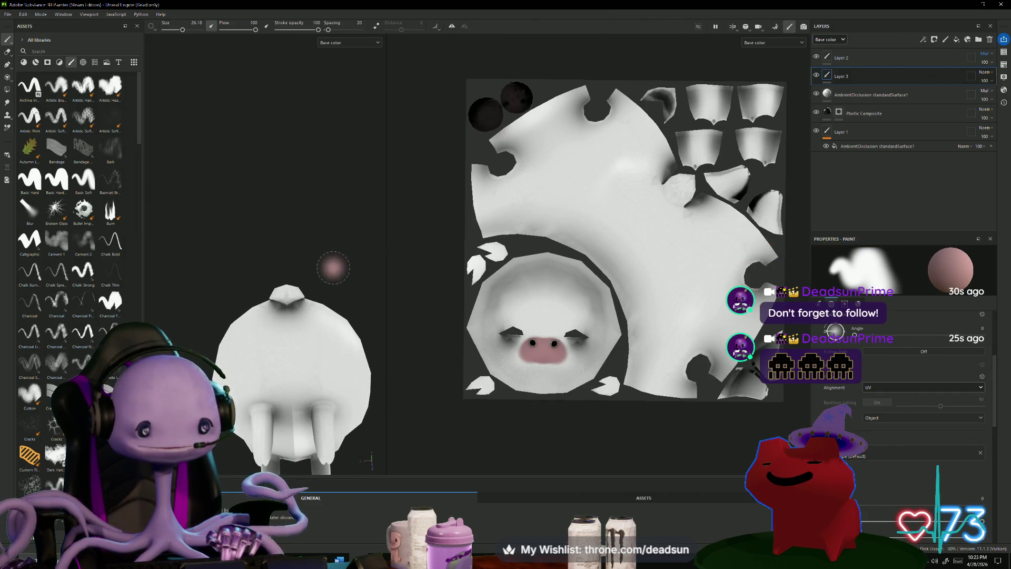
pyautogui.scroll(2, 333, 267)
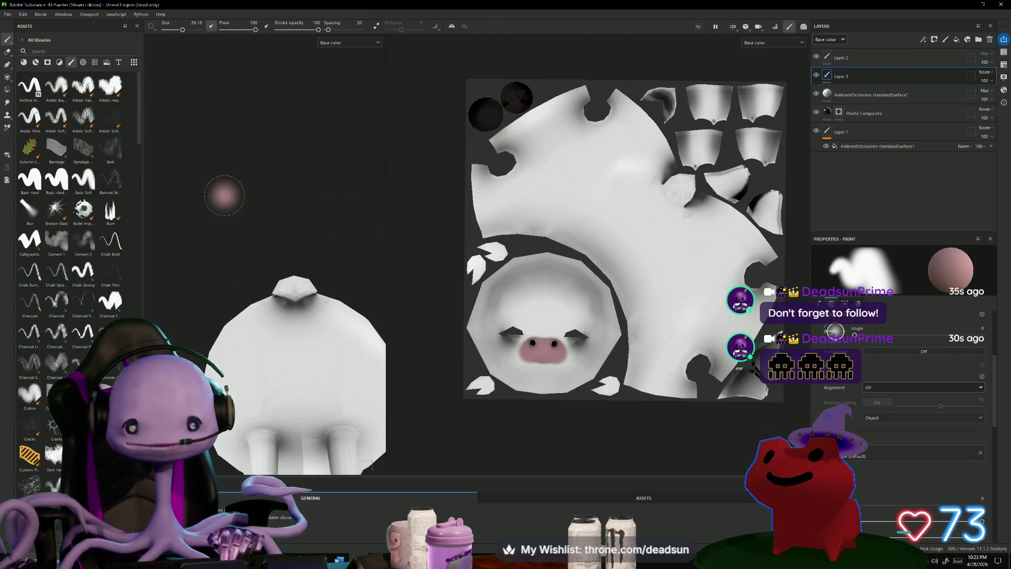
pyautogui.moveTo(225, 239)
pyautogui.keyDown('alt'); pyautogui.mouseDown()
pyautogui.moveTo(351, 242)
pyautogui.moveTo(399, 255)
pyautogui.moveTo(413, 275)
pyautogui.moveTo(394, 283)
pyautogui.moveTo(415, 265)
pyautogui.moveTo(413, 242)
pyautogui.mouseUp(); pyautogui.keyUp('alt')
pyautogui.moveTo(719, 176); pyautogui.dragTo(729, 179)
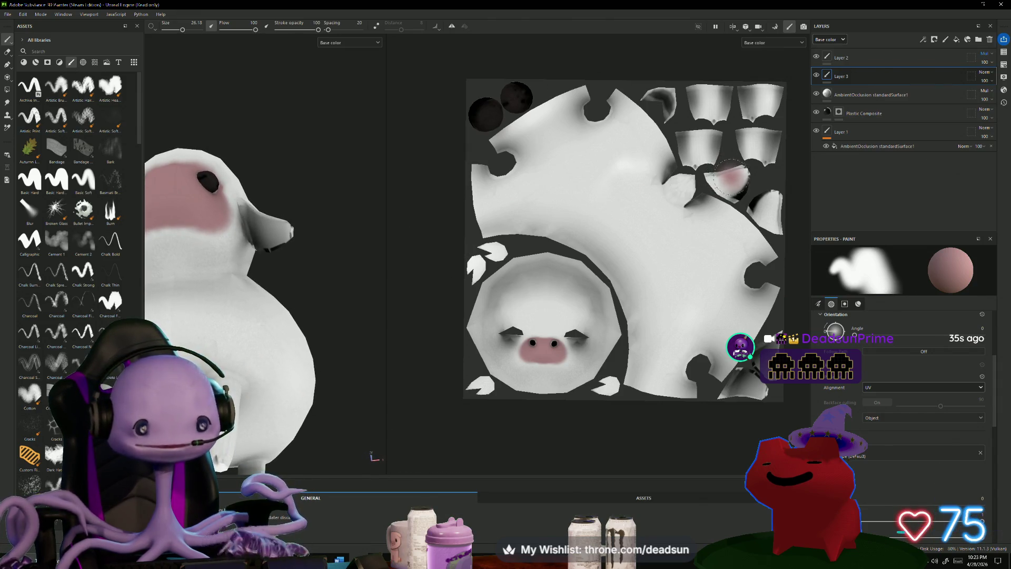
pyautogui.moveTo(337, 168)
pyautogui.keyDown('alt'); pyautogui.mouseDown()
pyautogui.moveTo(327, 158)
pyautogui.moveTo(267, 286)
pyautogui.moveTo(295, 295)
pyautogui.moveTo(278, 343)
pyautogui.moveTo(394, 266)
pyautogui.moveTo(341, 204)
pyautogui.moveTo(276, 228)
pyautogui.moveTo(310, 230)
pyautogui.mouseUp(); pyautogui.keyUp('alt')
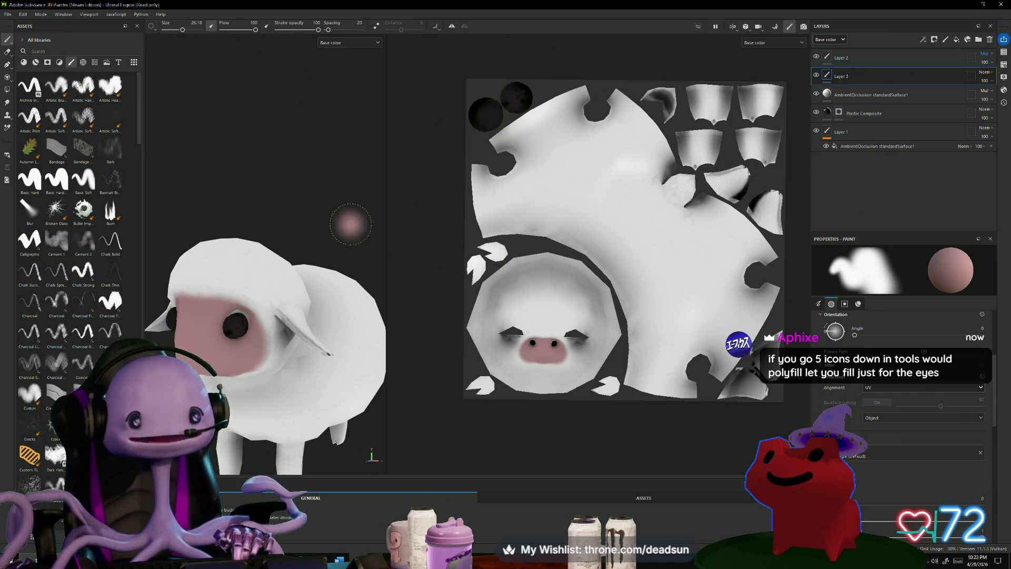
pyautogui.keyDown('alt'); pyautogui.moveTo(336, 234); pyautogui.dragTo(327, 146); pyautogui.keyUp('alt')
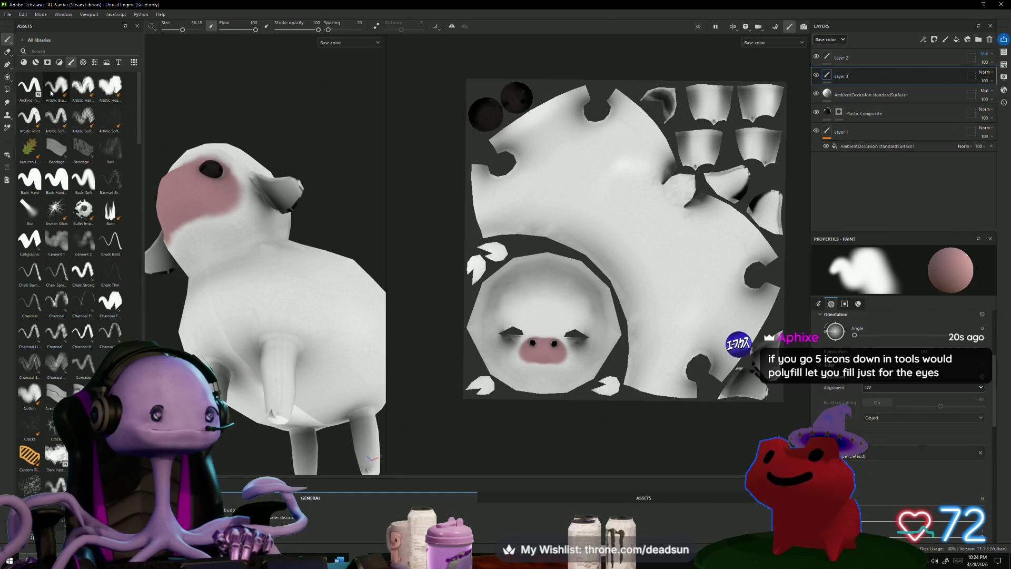
pyautogui.moveTo(51, 93)
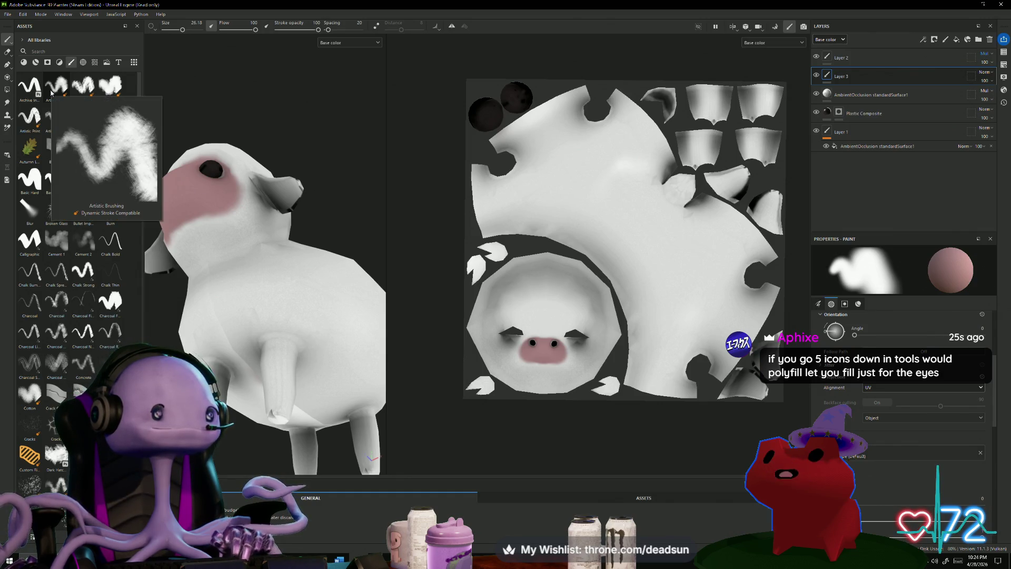
# Use Polygon Fill to fill the lower-right and ear UV islands white, then undo those fills.
pyautogui.click(5, 90)
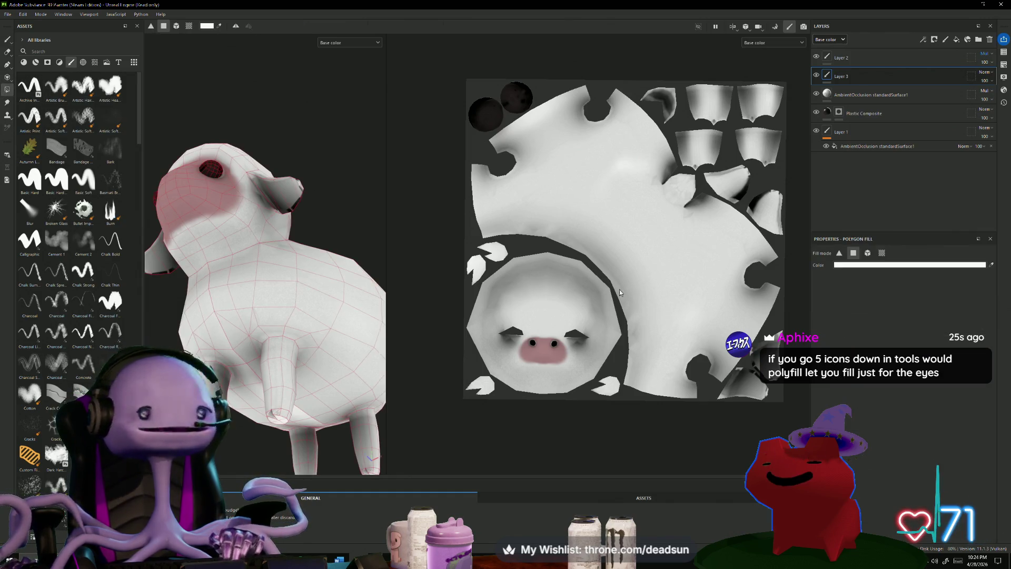
pyautogui.press('ctrl')
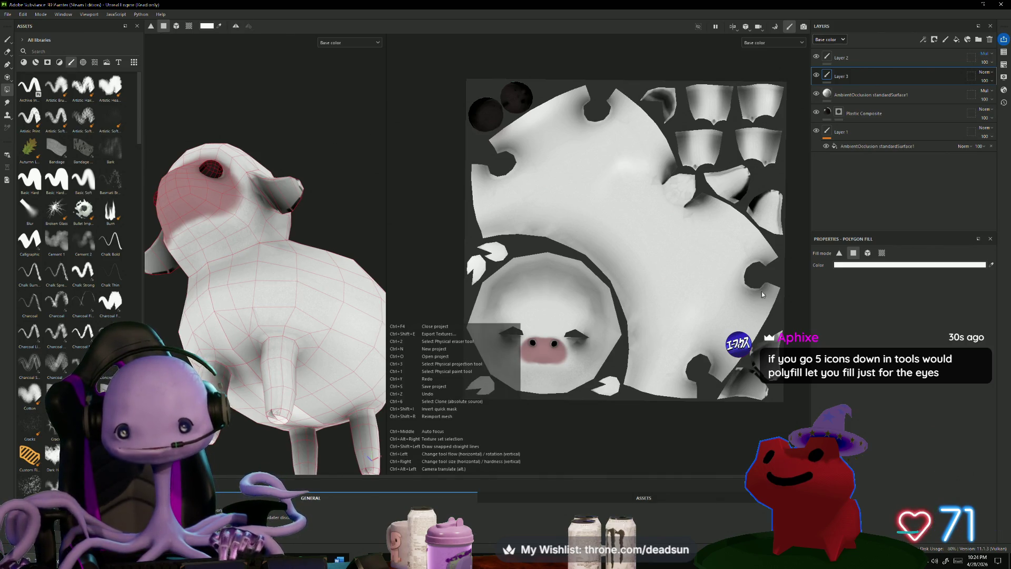
pyautogui.press('ctrl')
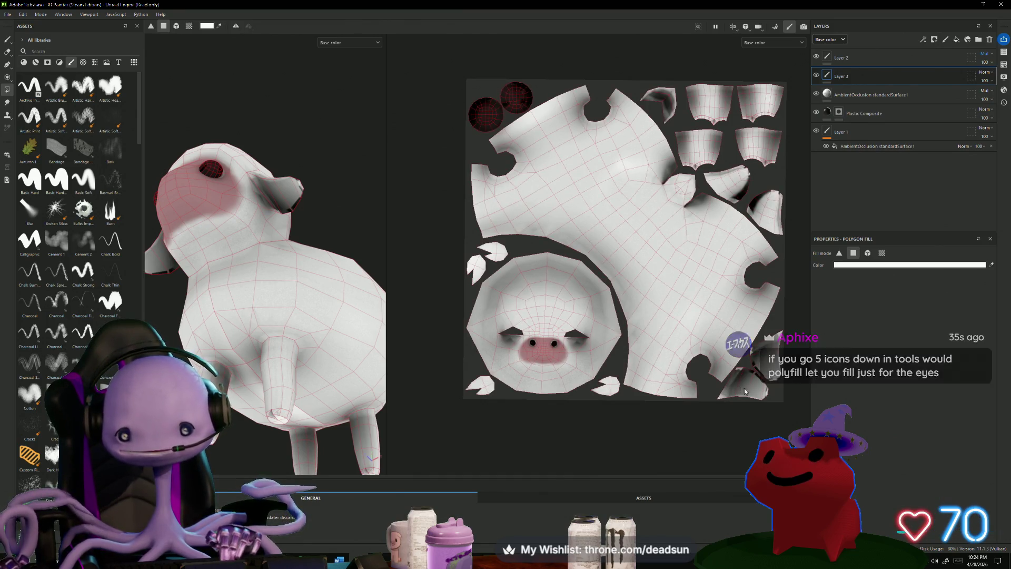
pyautogui.scroll(1, 743, 393)
pyautogui.scroll(2, 743, 406)
pyautogui.press('ctrl')
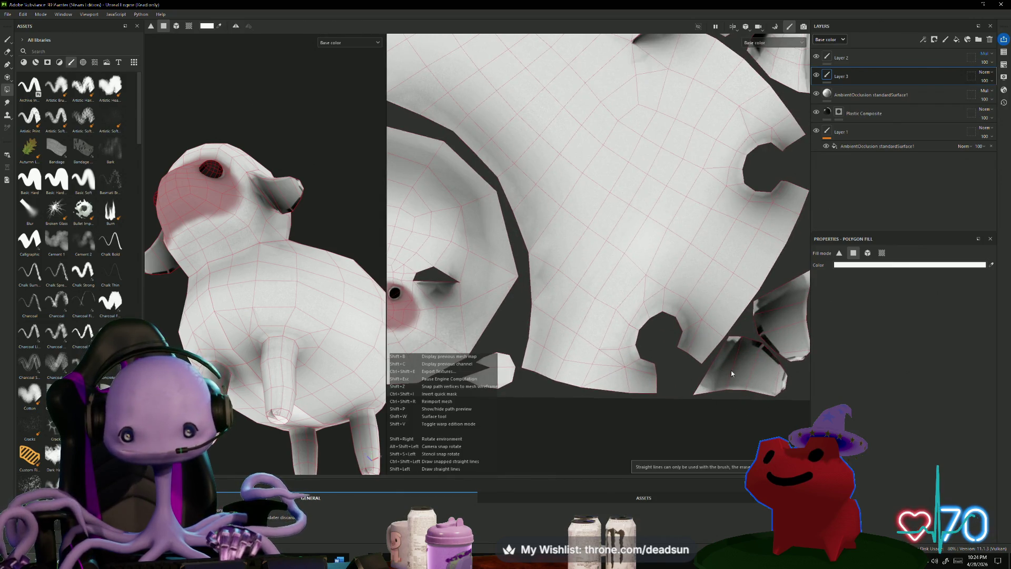
pyautogui.moveTo(720, 369); pyautogui.dragTo(787, 390)
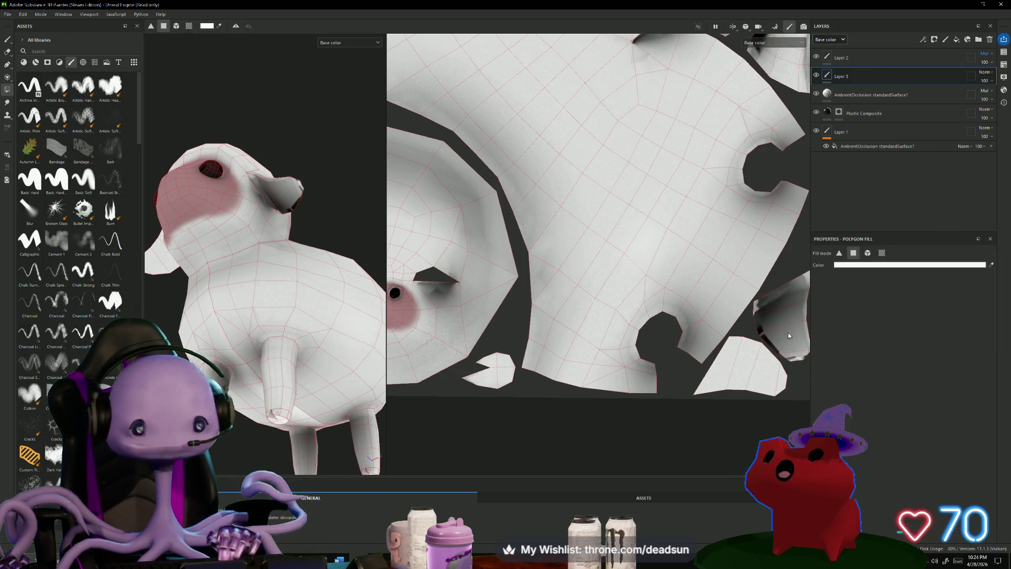
pyautogui.click(786, 294)
pyautogui.moveTo(792, 290); pyautogui.dragTo(799, 351)
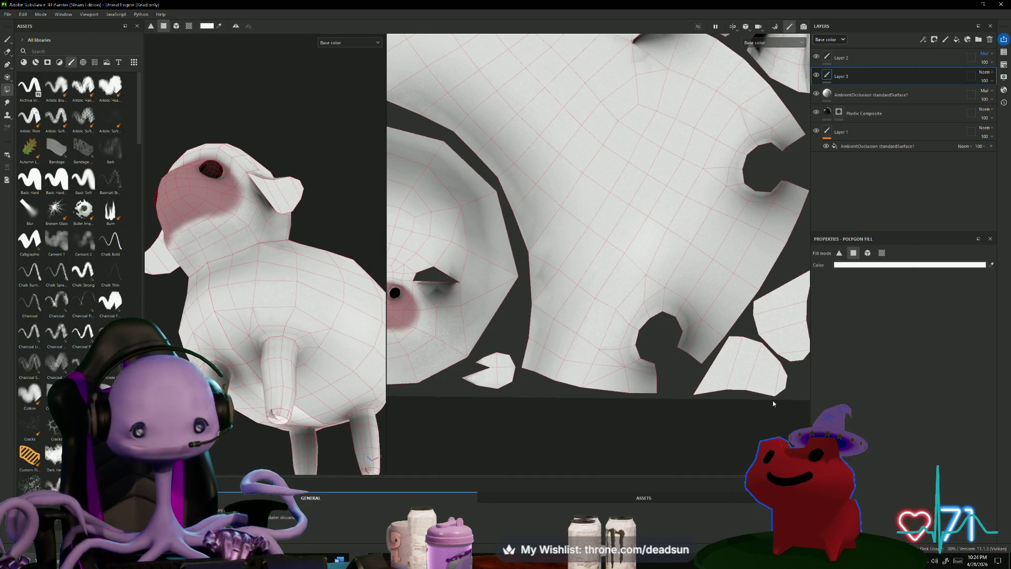
pyautogui.hotkey('ctrl', 'z')
pyautogui.hotkey('ctrl', 'z')
# Set the fill colour to muted pink 997F7F and fill both ear UV islands.
pyautogui.click(877, 264)
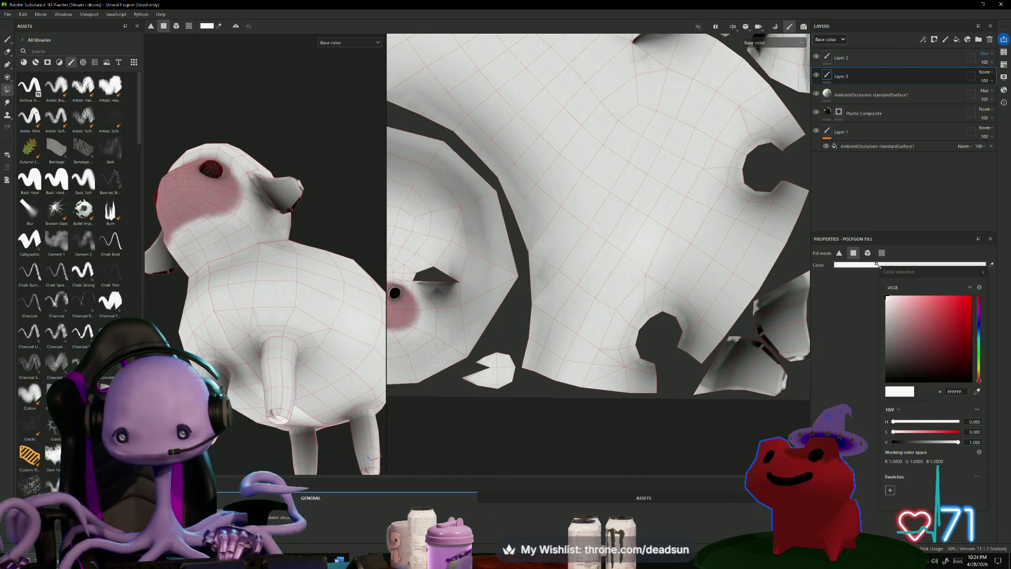
pyautogui.click(897, 356)
pyautogui.moveTo(902, 356); pyautogui.dragTo(900, 331)
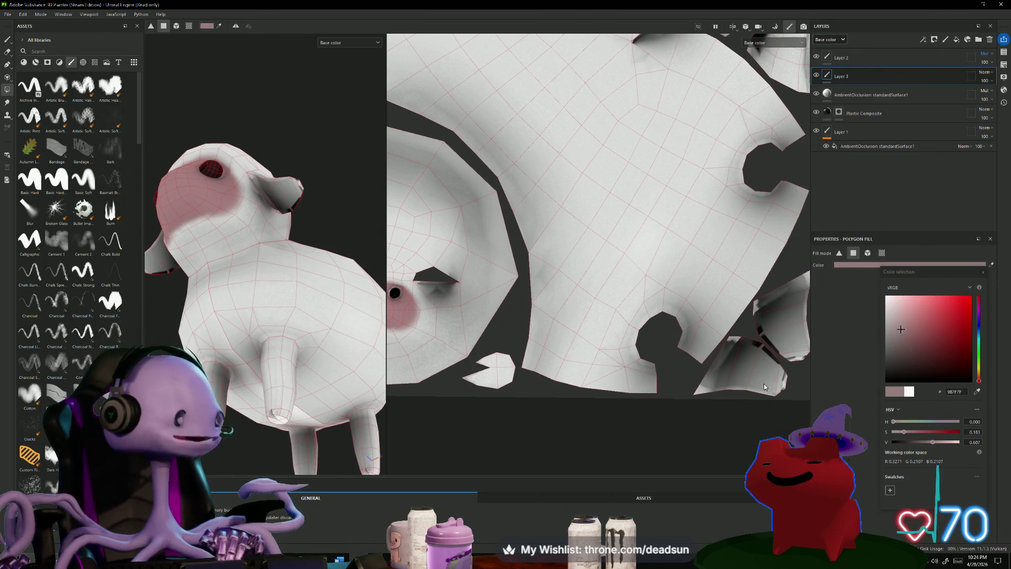
pyautogui.click(723, 378)
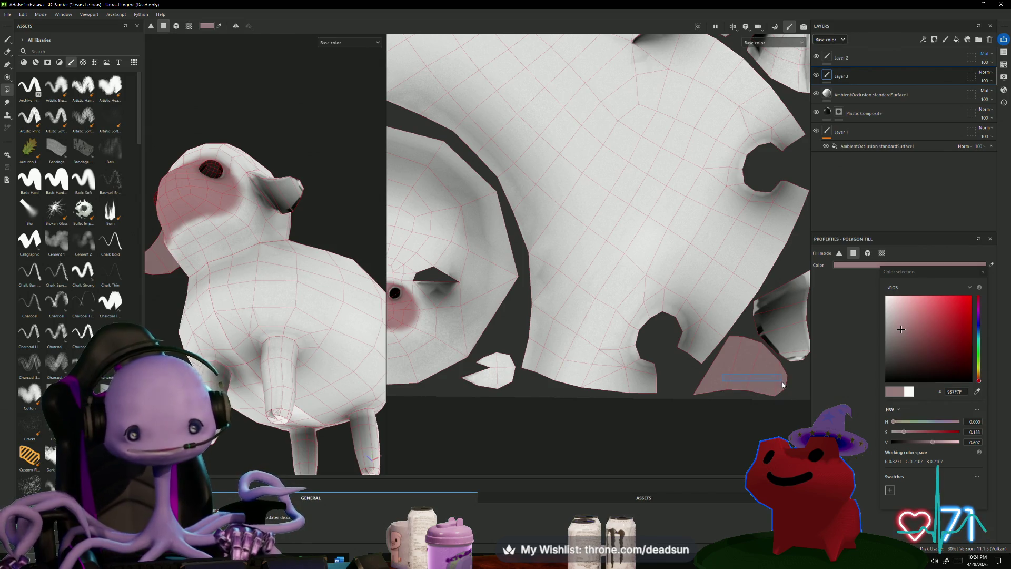
pyautogui.click(800, 293)
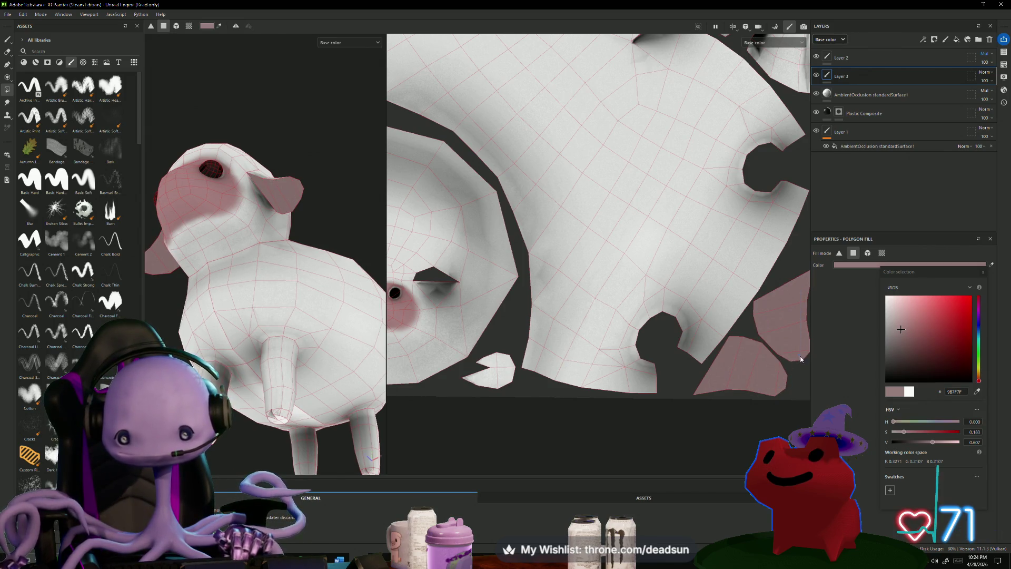
pyautogui.scroll(-3, 656, 379)
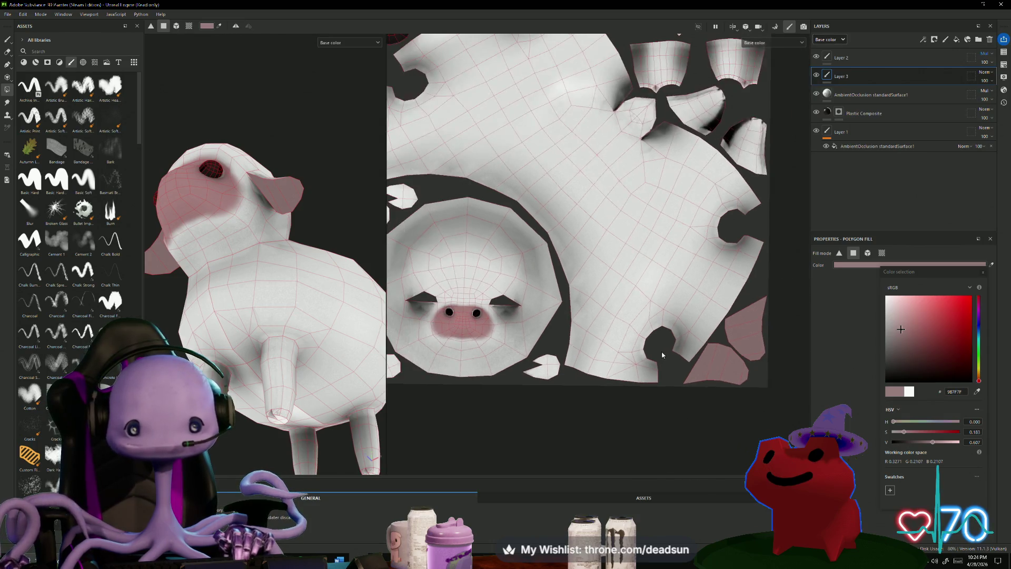
pyautogui.scroll(1, 655, 351)
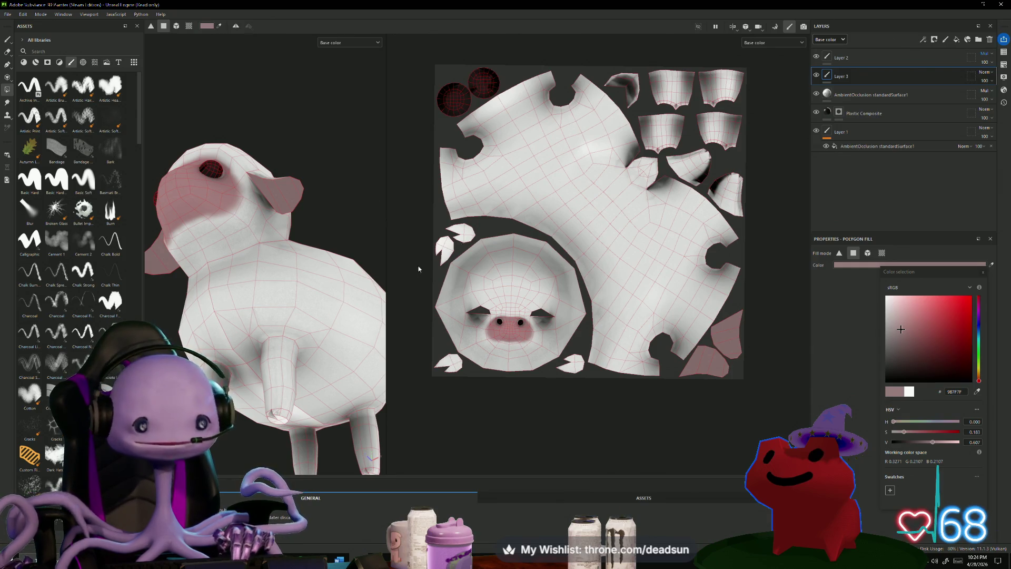
# Darken the fill colour to grey-pink 5A4A4A and bring the ear islands into view.
pyautogui.moveTo(910, 362); pyautogui.dragTo(899, 360)
pyautogui.click(900, 352)
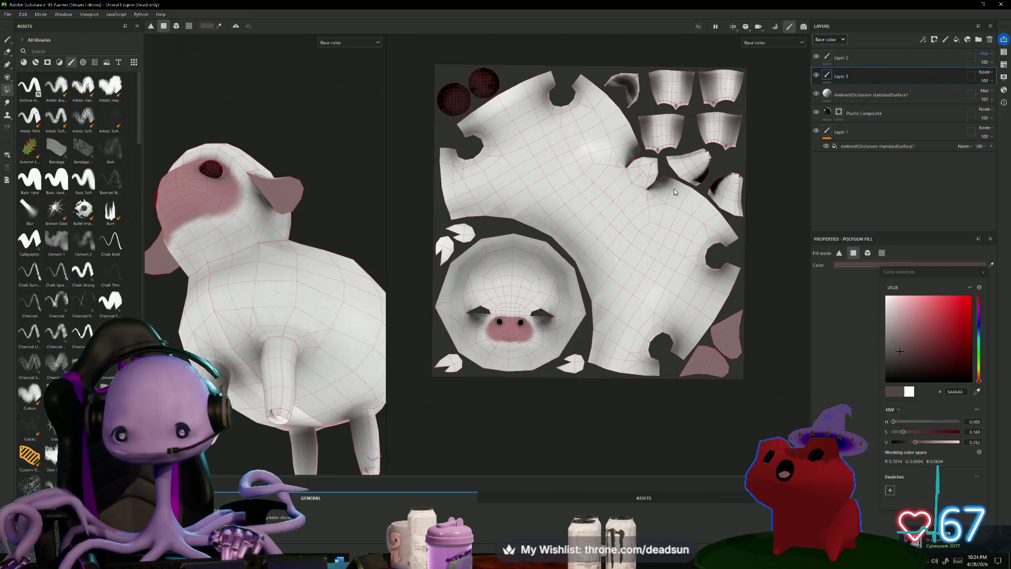
pyautogui.scroll(8, 735, 152)
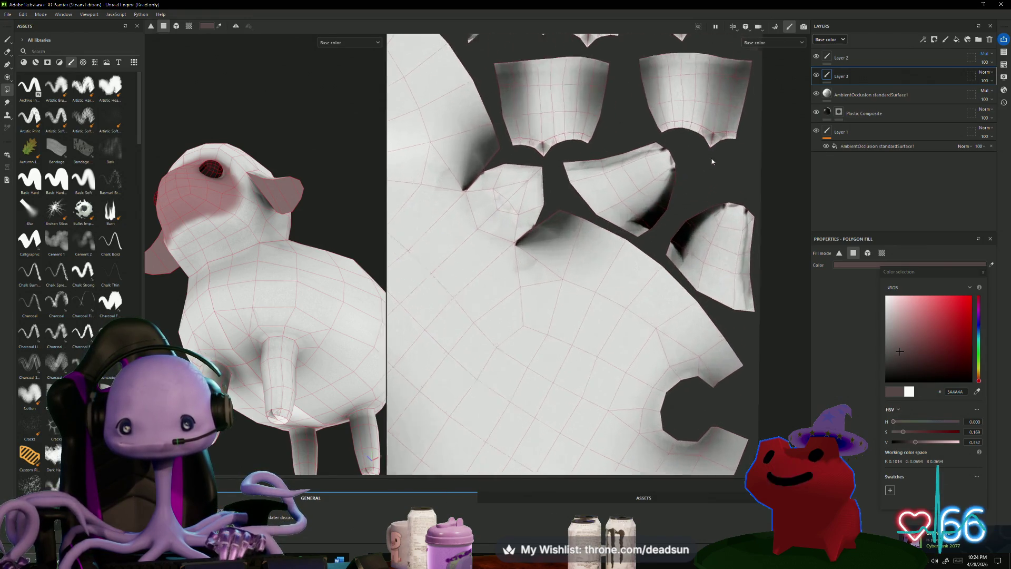
pyautogui.moveTo(736, 243)
pyautogui.mouseDown(button='middle')
pyautogui.moveTo(704, 269)
pyautogui.moveTo(752, 350)
pyautogui.moveTo(755, 323)
pyautogui.mouseUp(button='middle')
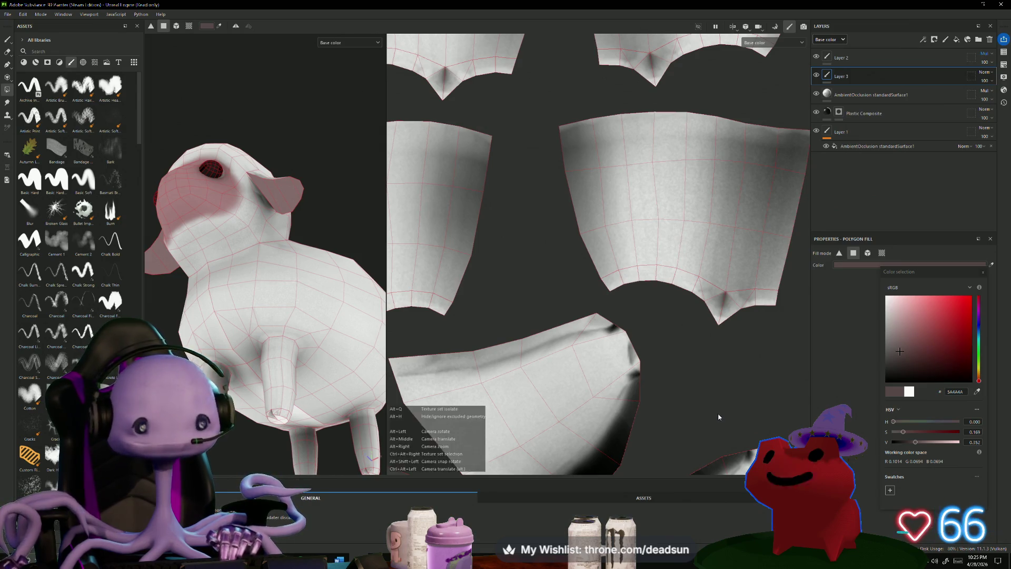
pyautogui.scroll(-2, 722, 415)
pyautogui.scroll(-2, 722, 416)
pyautogui.scroll(6, 706, 295)
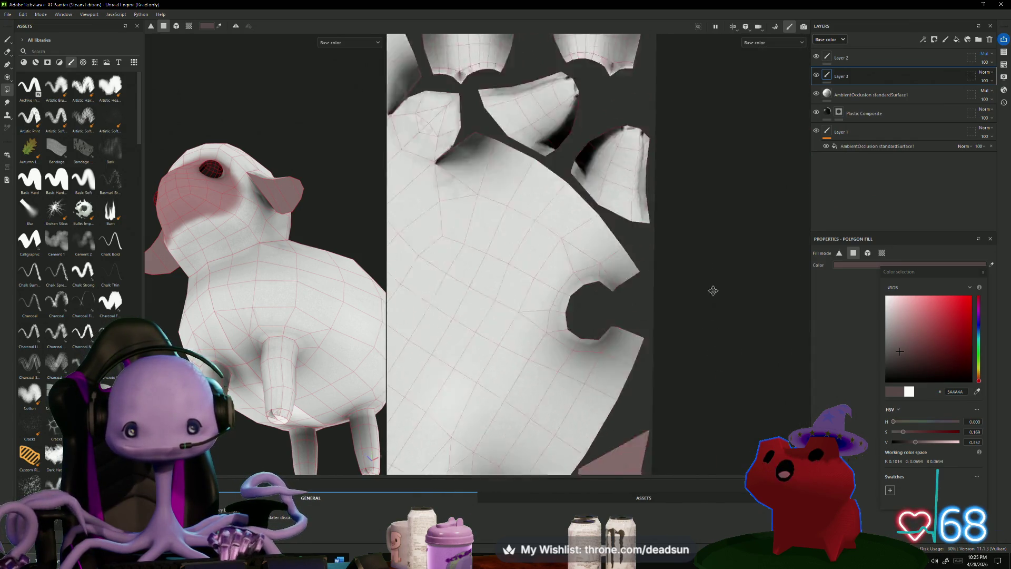
pyautogui.moveTo(664, 339); pyautogui.dragTo(696, 304, button='middle')
pyautogui.scroll(1, 691, 346)
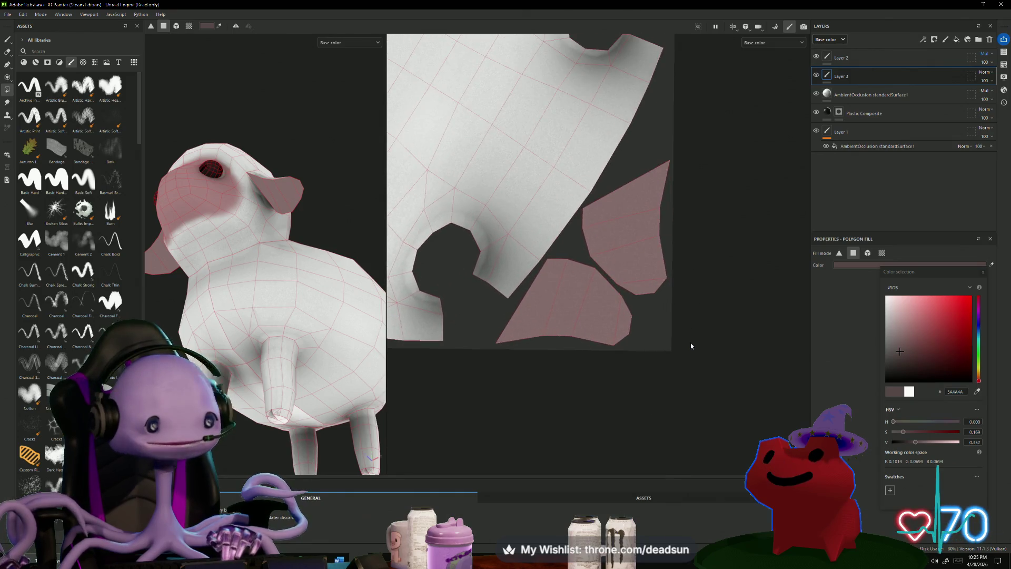
# Choose the Basic Hard brush preset and fill an ear polygon with the darker colour.
pyautogui.click(41, 86)
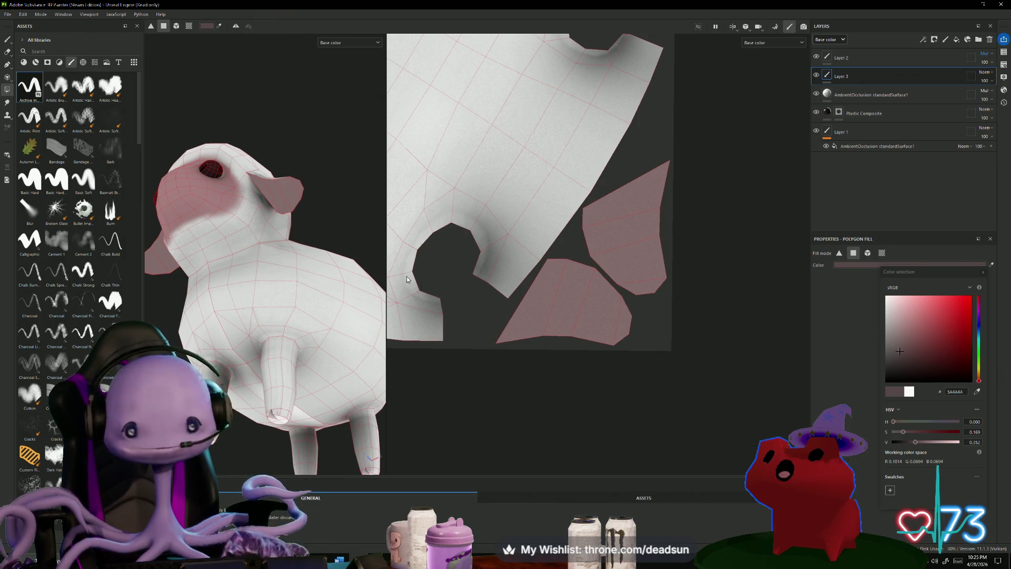
pyautogui.click(29, 184)
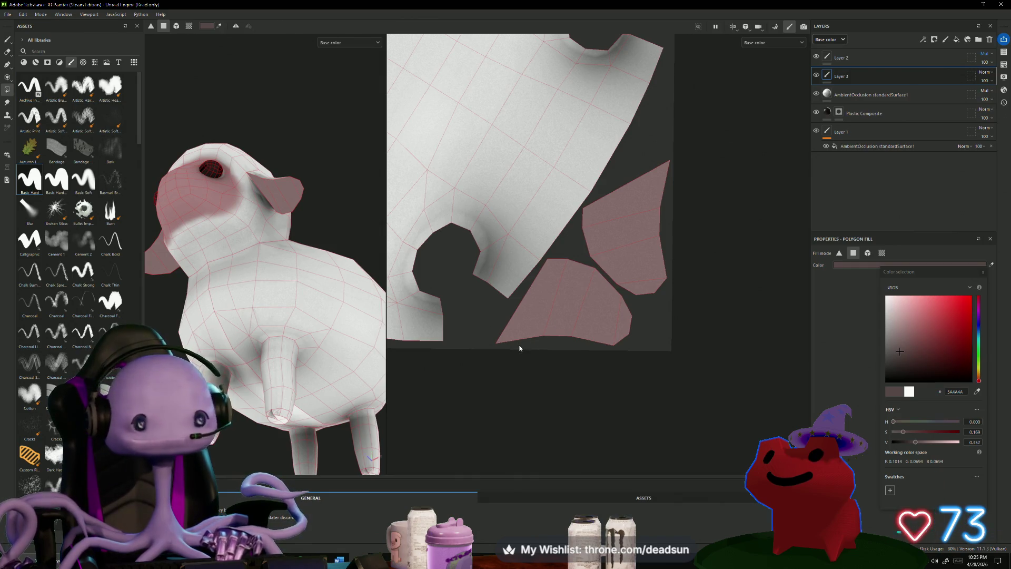
pyautogui.moveTo(515, 339)
pyautogui.mouseDown()
pyautogui.moveTo(527, 338)
pyautogui.moveTo(513, 342)
pyautogui.mouseUp()
pyautogui.click(11, 40)
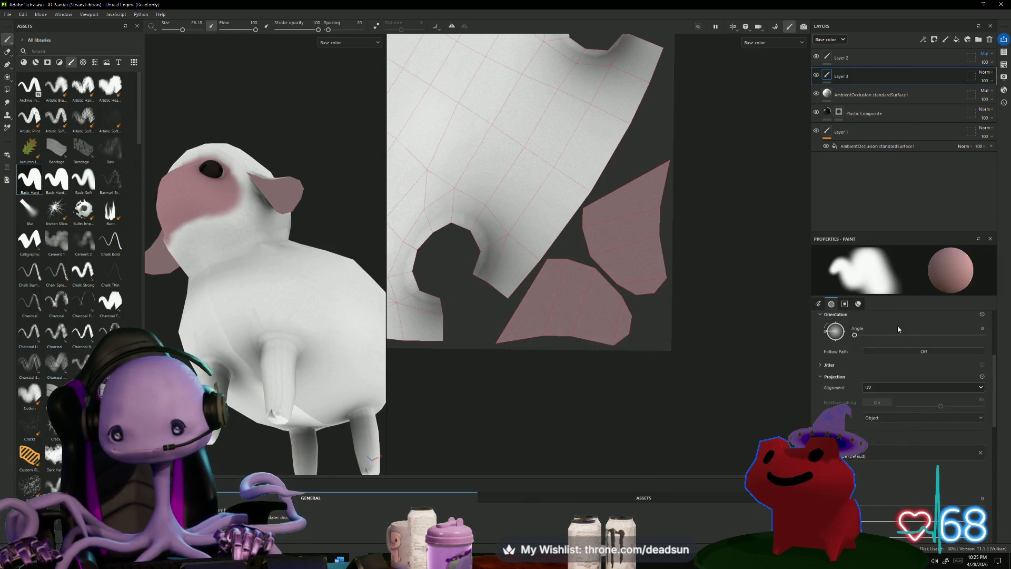
# Set the paper colour to pale pinkish-grey D0C0C0 and shrink the brush to 15.34.
pyautogui.scroll(-5, 895, 416)
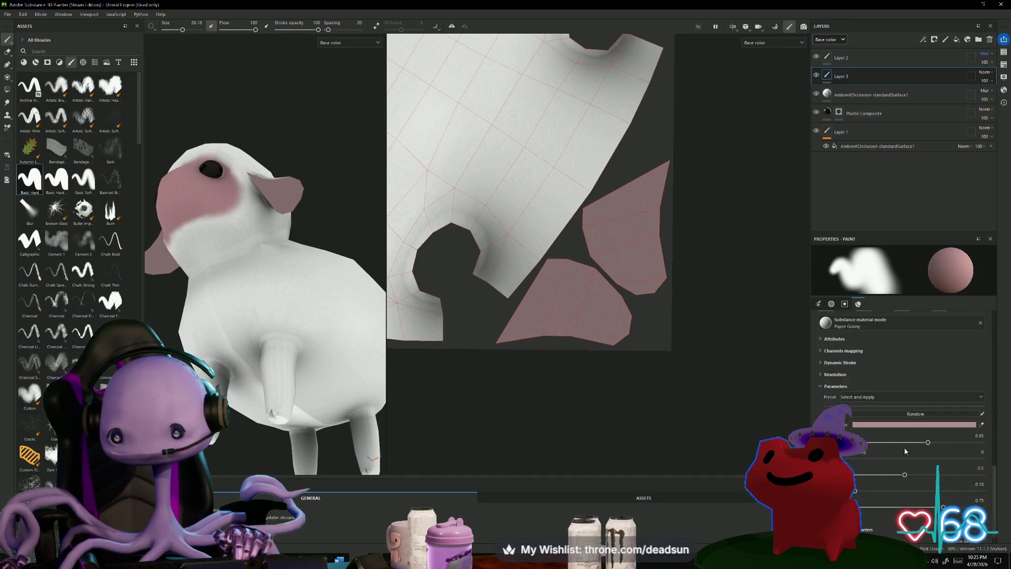
pyautogui.click(915, 429)
pyautogui.click(816, 362)
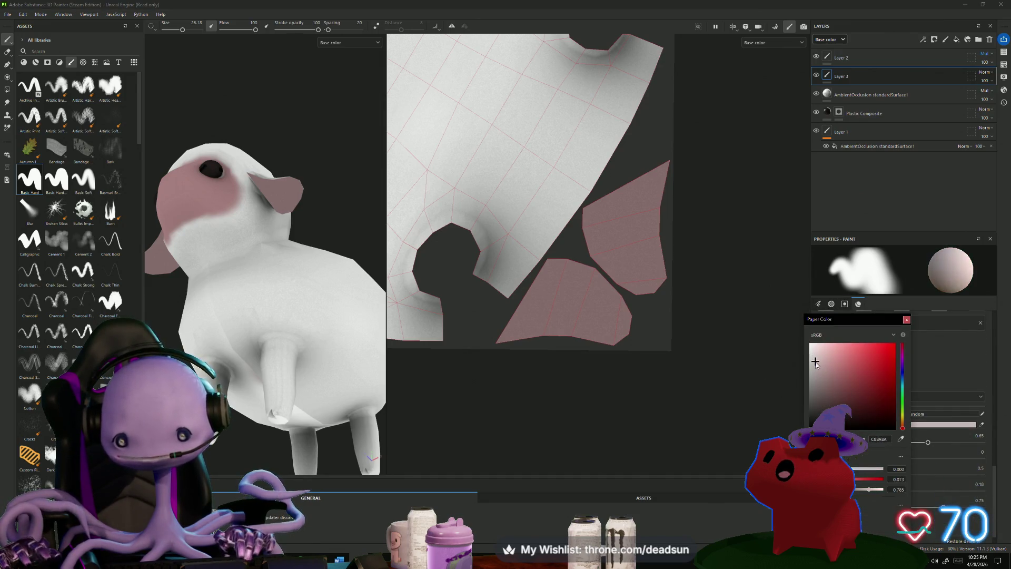
pyautogui.click(816, 359)
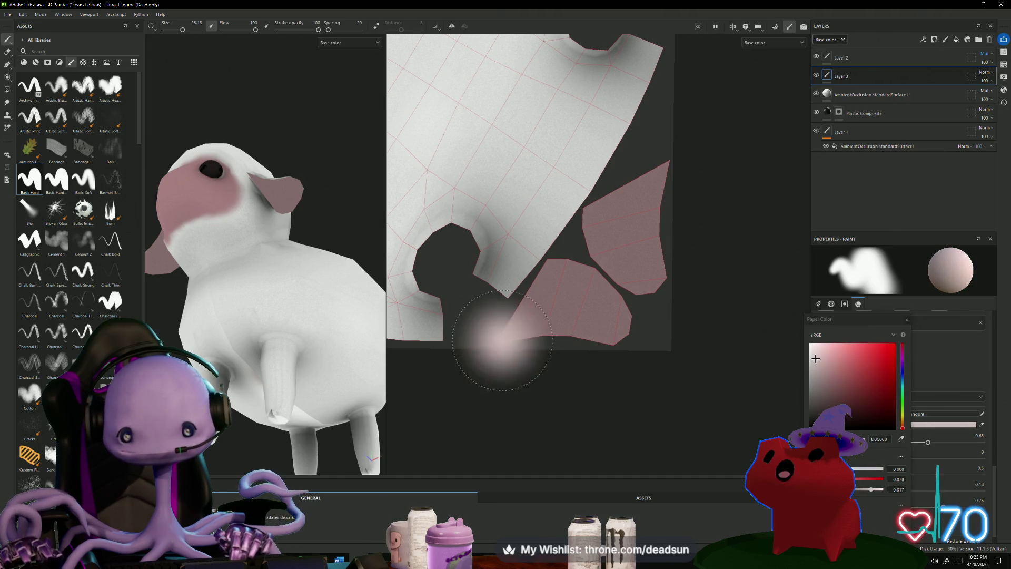
pyautogui.keyDown('ctrl'); pyautogui.moveTo(541, 368); pyautogui.dragTo(560, 303, button='right'); pyautogui.keyUp('ctrl')
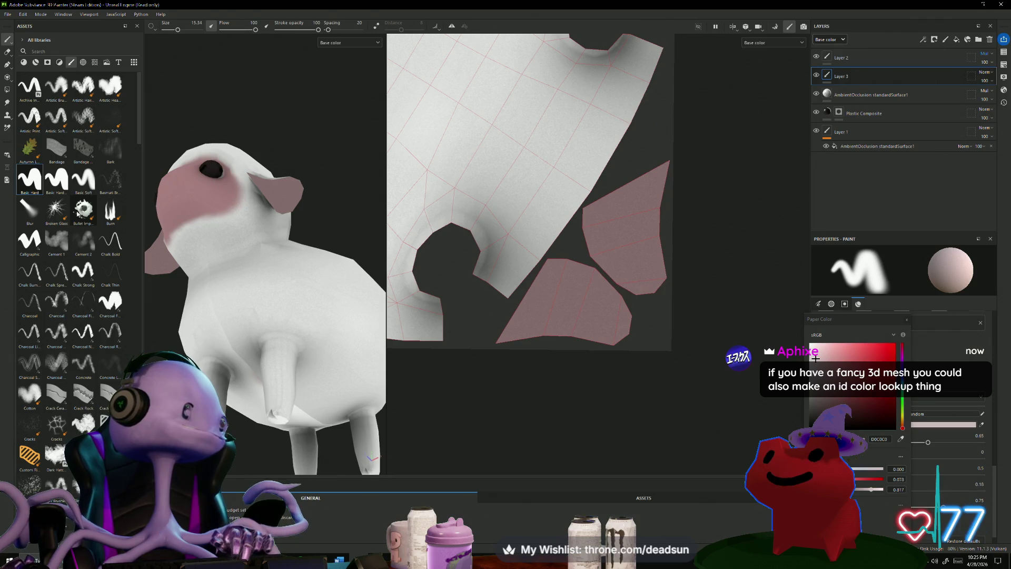
pyautogui.moveTo(77, 214)
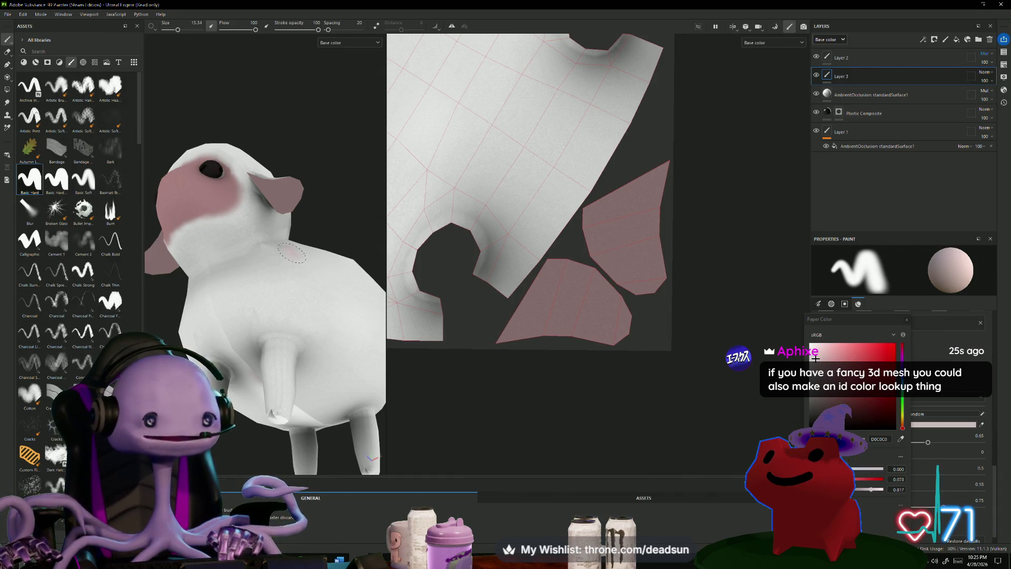
# Orbit around the sheep from below and above, then zoom in on its legs.
pyautogui.keyDown('alt'); pyautogui.moveTo(339, 372); pyautogui.dragTo(307, 267); pyautogui.keyUp('alt')
pyautogui.moveTo(348, 216)
pyautogui.keyDown('alt'); pyautogui.mouseDown()
pyautogui.moveTo(330, 271)
pyautogui.moveTo(334, 343)
pyautogui.moveTo(323, 323)
pyautogui.moveTo(261, 343)
pyautogui.moveTo(289, 343)
pyautogui.moveTo(284, 356)
pyautogui.mouseUp(); pyautogui.keyUp('alt')
pyautogui.moveTo(258, 410)
pyautogui.keyDown('alt'); pyautogui.mouseDown()
pyautogui.moveTo(273, 368)
pyautogui.moveTo(307, 343)
pyautogui.moveTo(320, 266)
pyautogui.moveTo(312, 228)
pyautogui.moveTo(287, 295)
pyautogui.moveTo(270, 393)
pyautogui.moveTo(295, 369)
pyautogui.moveTo(244, 316)
pyautogui.moveTo(255, 343)
pyautogui.mouseUp(); pyautogui.keyUp('alt')
pyautogui.scroll(3, 268, 395)
pyautogui.scroll(6, 268, 395)
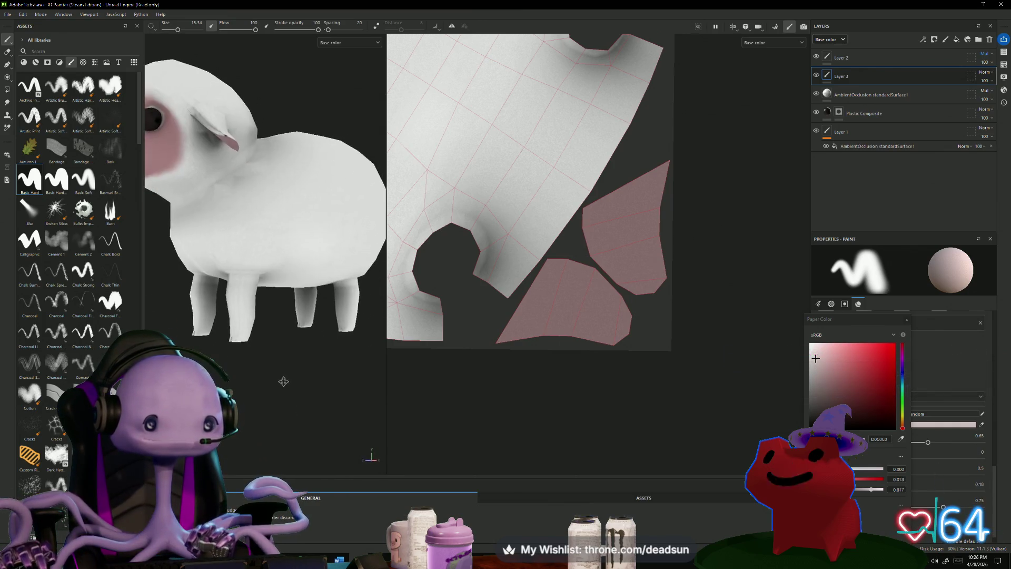
pyautogui.moveTo(275, 412)
pyautogui.keyDown('alt'); pyautogui.mouseDown()
pyautogui.moveTo(248, 339)
pyautogui.moveTo(276, 343)
pyautogui.moveTo(263, 363)
pyautogui.mouseUp(); pyautogui.keyUp('alt')
pyautogui.moveTo(245, 400)
pyautogui.keyDown('alt'); pyautogui.mouseDown()
pyautogui.moveTo(238, 384)
pyautogui.moveTo(248, 377)
pyautogui.mouseUp(); pyautogui.keyUp('alt')
pyautogui.scroll(4, 261, 291)
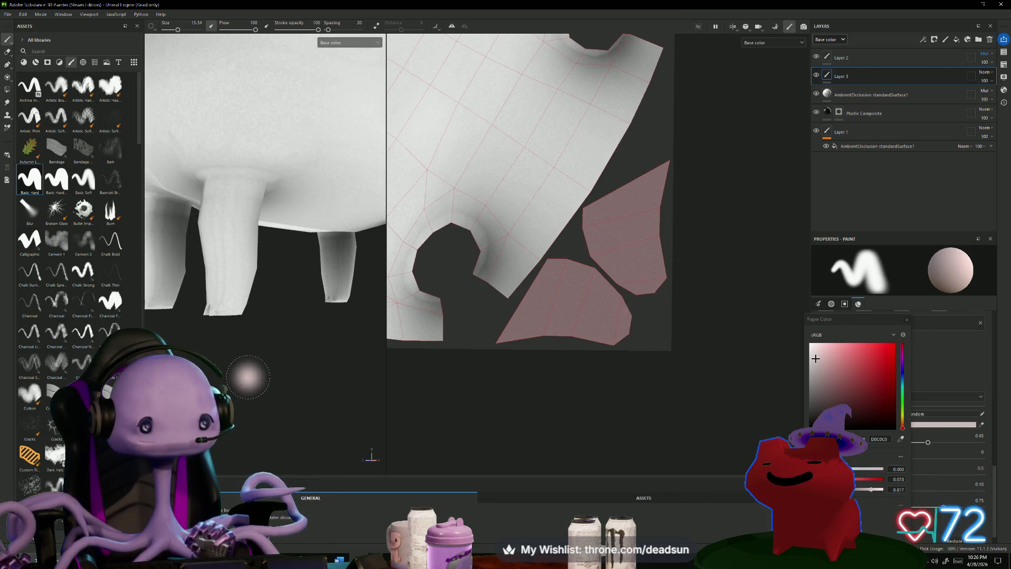
# Make the paper colour almost white, keep the first Basic Hard preset, and shrink the brush to 3.86.
pyautogui.click(813, 351)
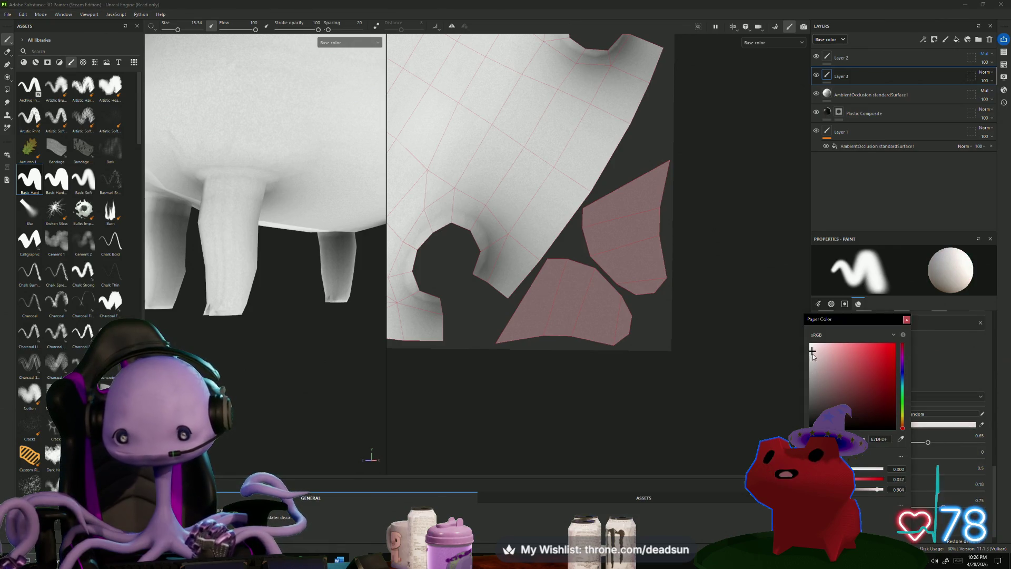
pyautogui.click(56, 179)
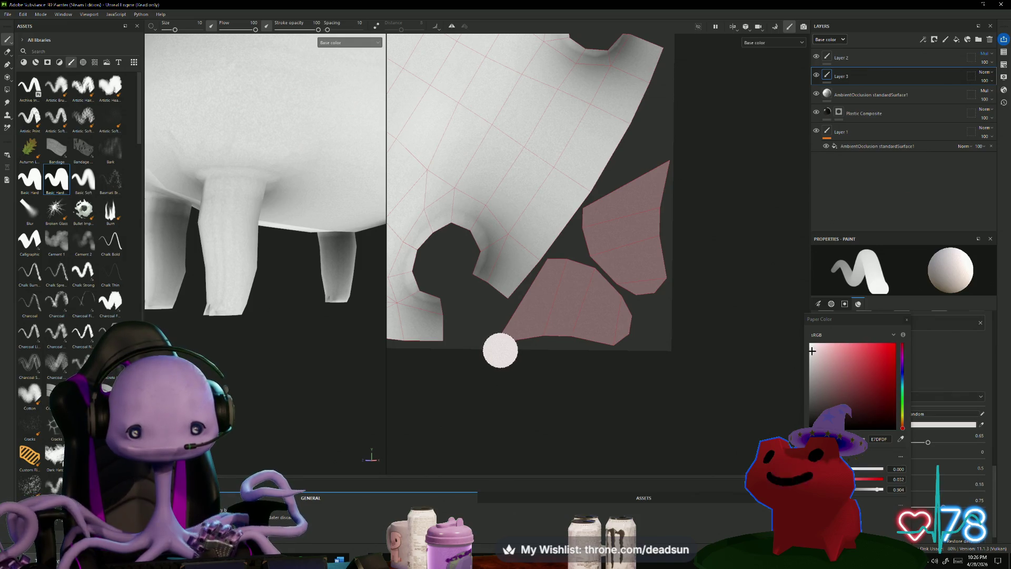
pyautogui.click(30, 181)
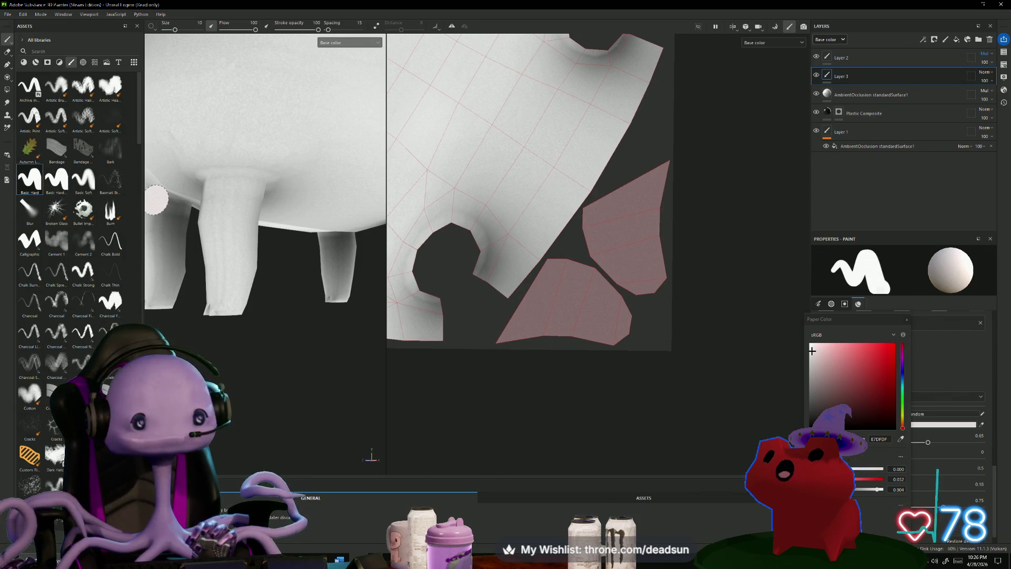
pyautogui.click(907, 320)
pyautogui.scroll(3, 867, 440)
pyautogui.scroll(5, 867, 441)
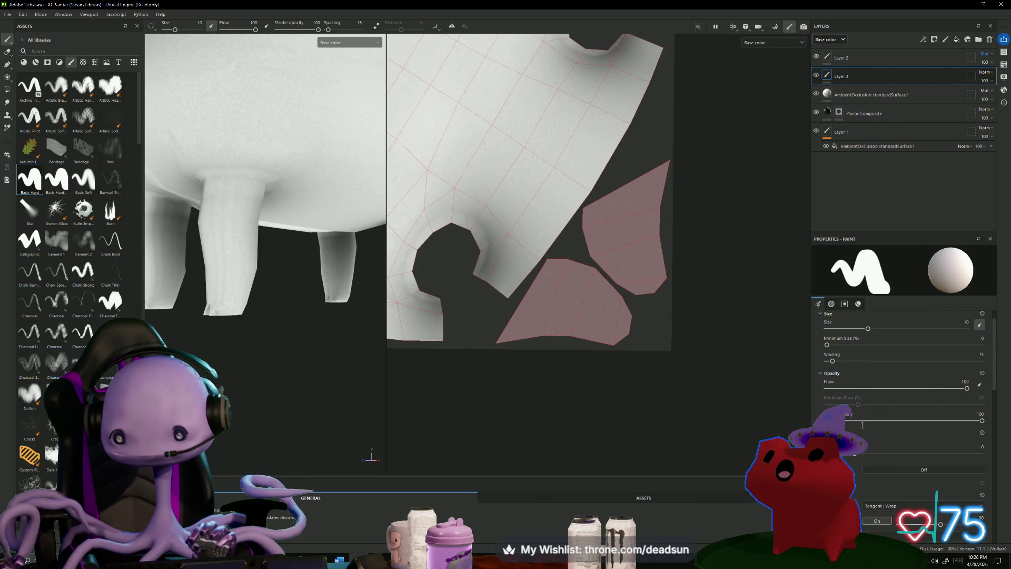
pyautogui.scroll(1, 856, 458)
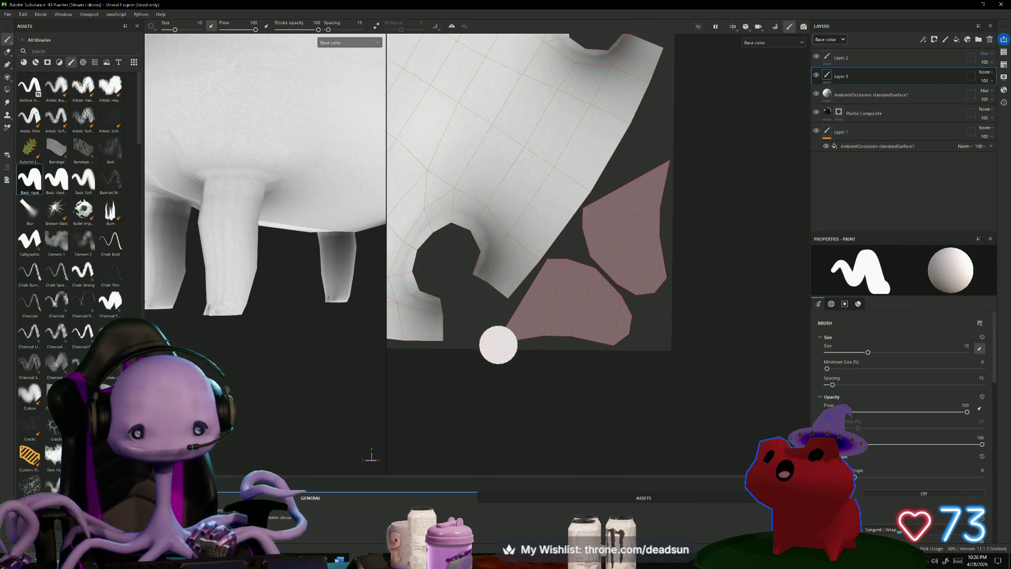
pyautogui.keyDown('ctrl'); pyautogui.moveTo(523, 349); pyautogui.dragTo(492, 346, button='right'); pyautogui.keyUp('ctrl')
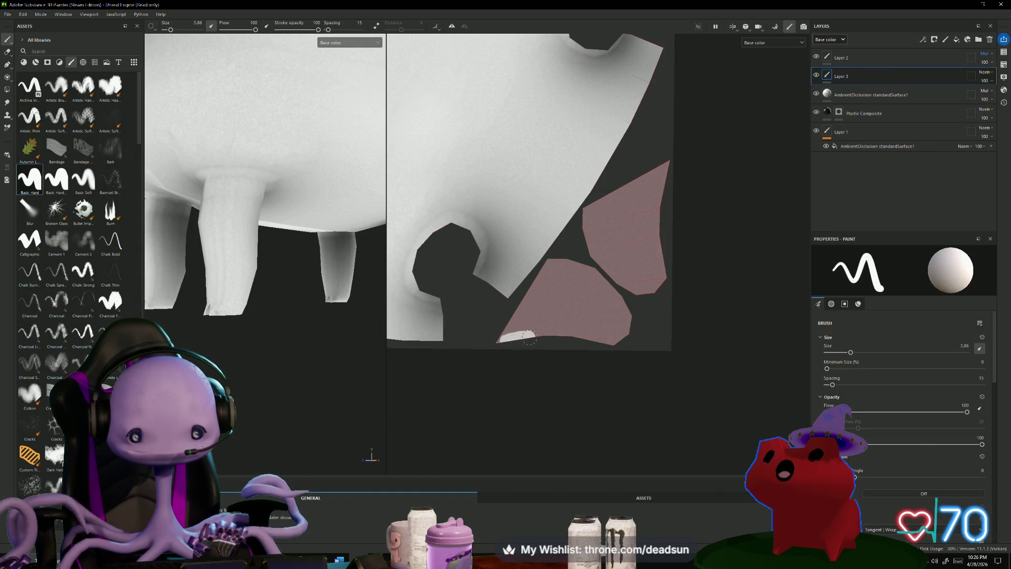
# Paint white along the bottom and right edges of the first pink ear patch.
pyautogui.moveTo(540, 331); pyautogui.dragTo(614, 346)
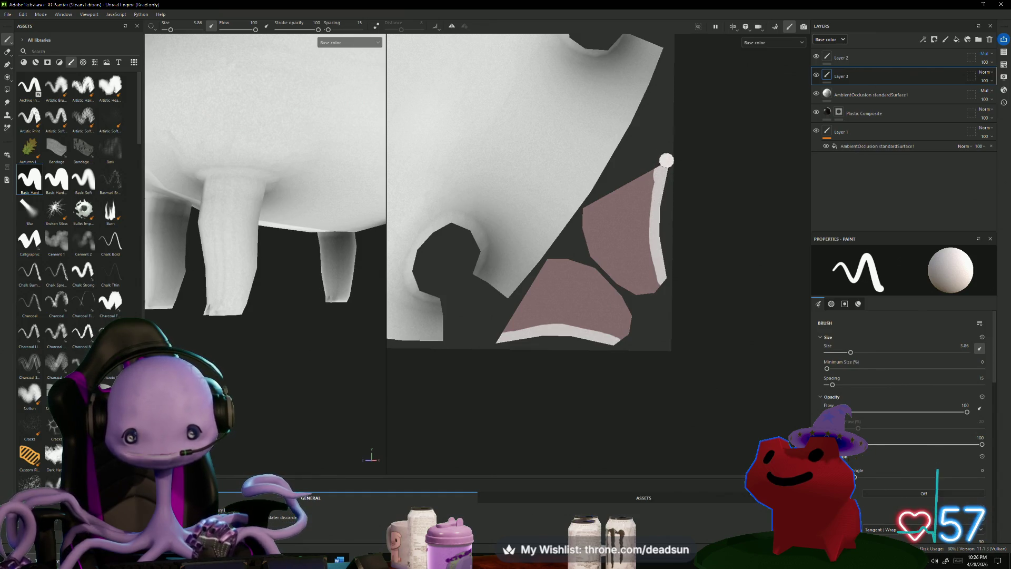
pyautogui.moveTo(660, 170); pyautogui.dragTo(653, 214)
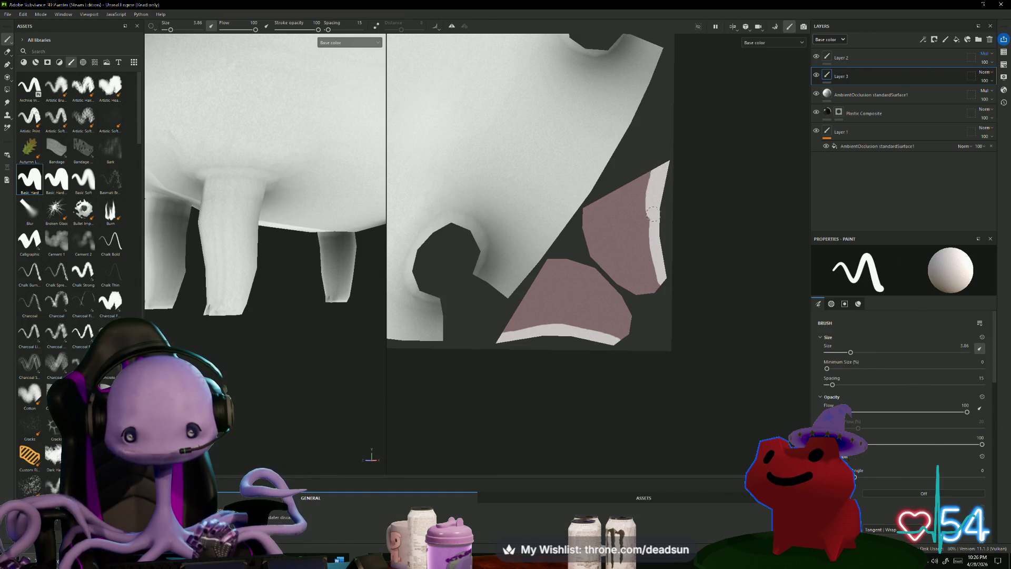
pyautogui.scroll(5, 567, 305)
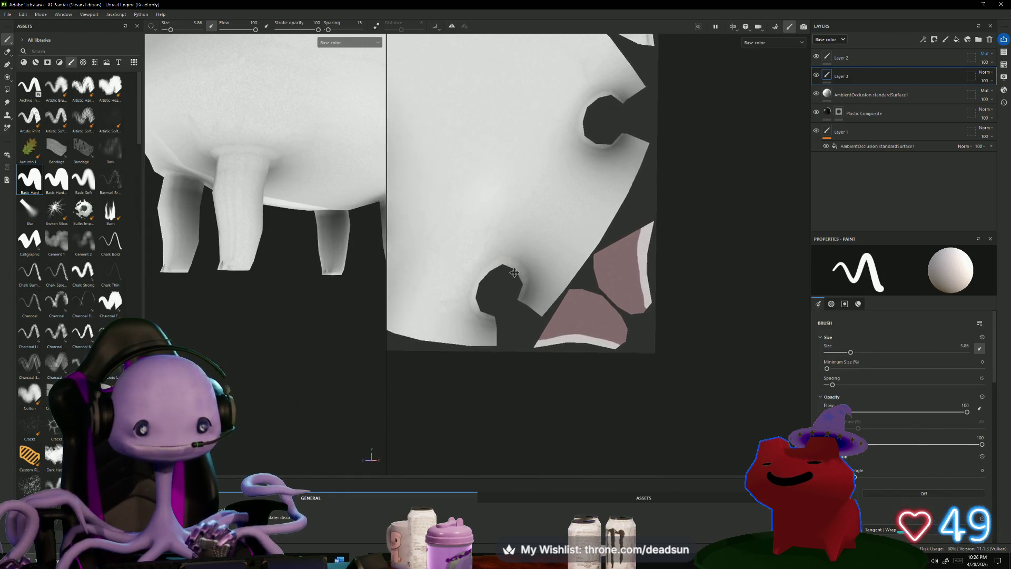
pyautogui.scroll(-3, 257, 250)
pyautogui.moveTo(257, 249)
pyautogui.keyDown('alt'); pyautogui.mouseDown()
pyautogui.moveTo(259, 276)
pyautogui.moveTo(213, 351)
pyautogui.moveTo(235, 334)
pyautogui.mouseUp(); pyautogui.keyUp('alt')
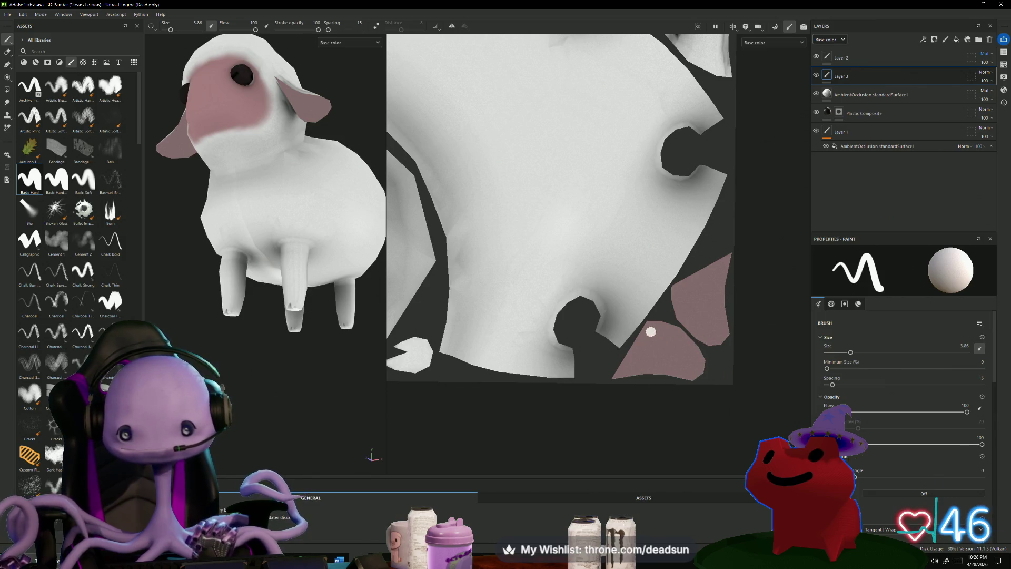
pyautogui.scroll(3, 676, 336)
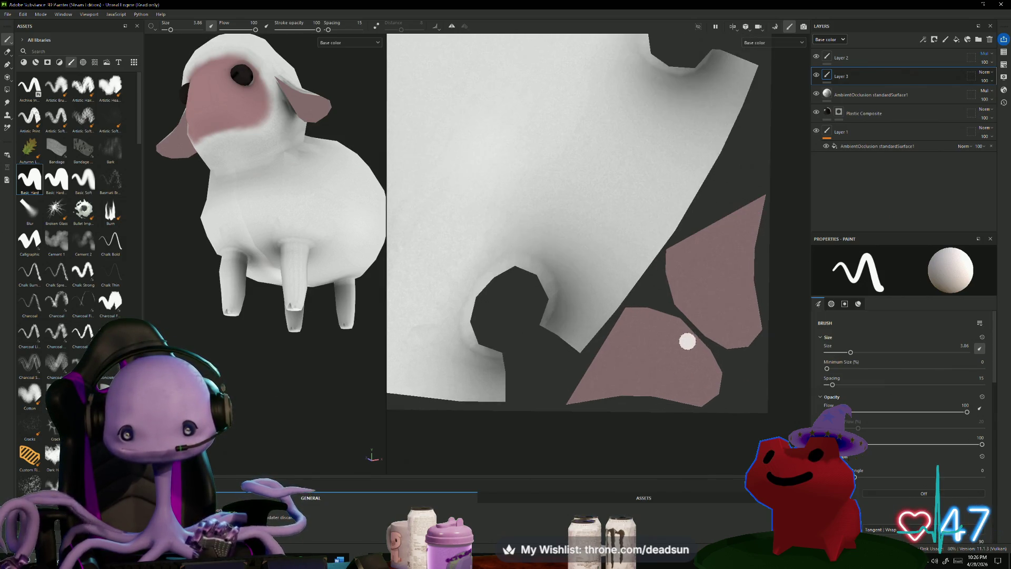
# Paint white along the other patch's left side and tip, and between the two patches.
pyautogui.moveTo(641, 304)
pyautogui.mouseDown()
pyautogui.moveTo(674, 319)
pyautogui.moveTo(716, 364)
pyautogui.mouseUp()
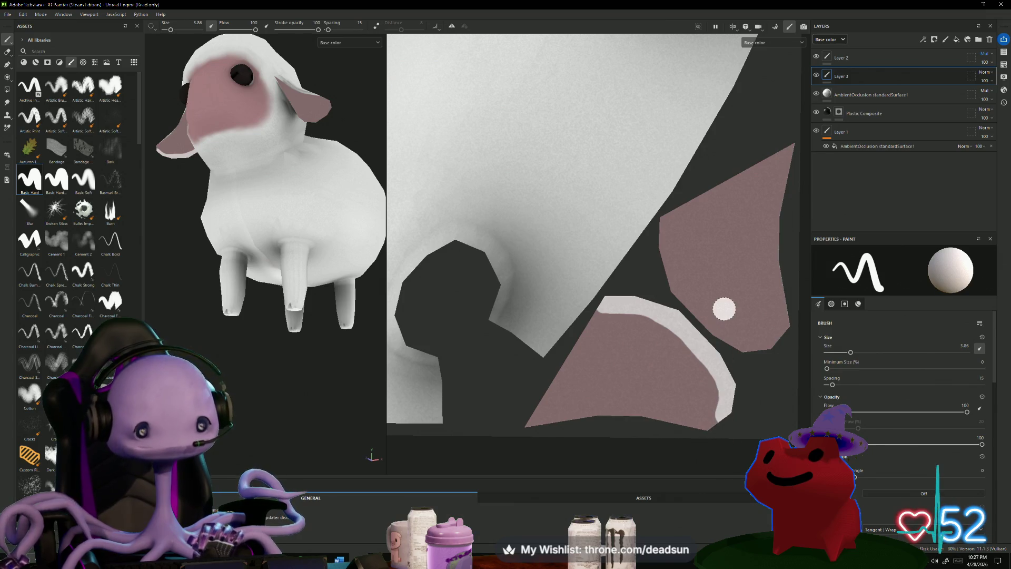
pyautogui.moveTo(664, 225); pyautogui.dragTo(670, 269)
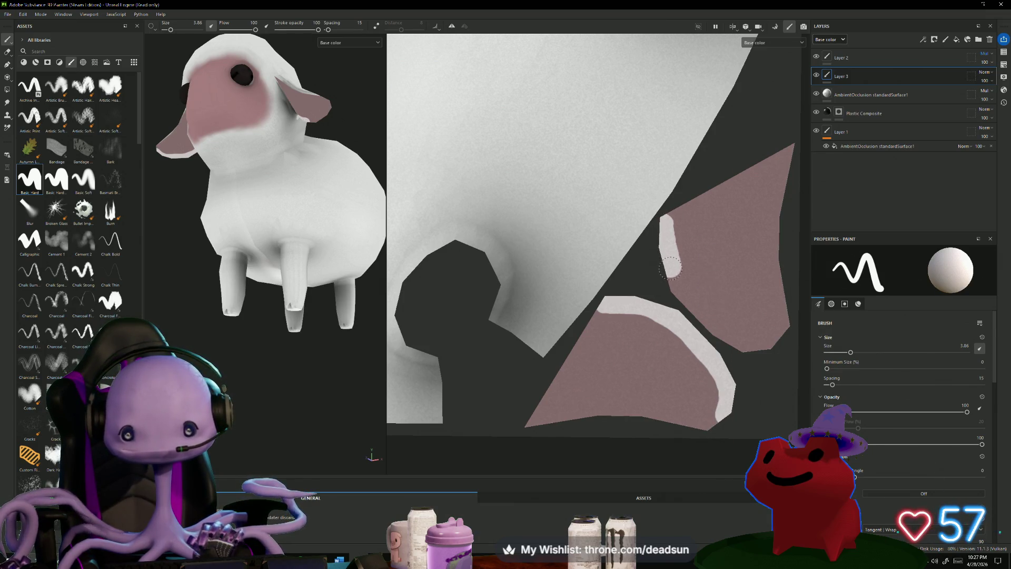
pyautogui.moveTo(689, 310)
pyautogui.mouseDown()
pyautogui.moveTo(716, 337)
pyautogui.moveTo(697, 329)
pyautogui.mouseUp()
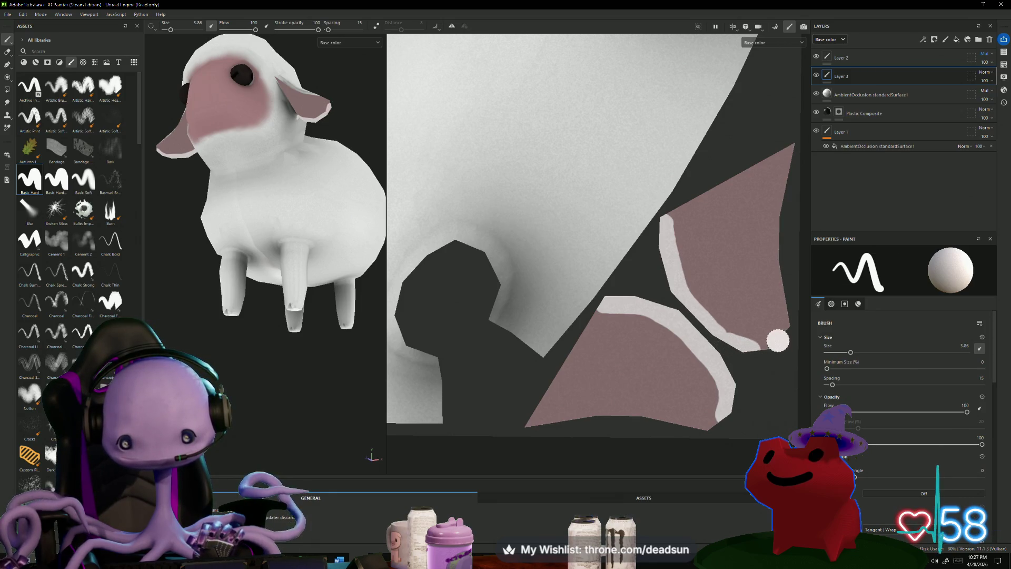
pyautogui.moveTo(764, 350); pyautogui.dragTo(773, 338)
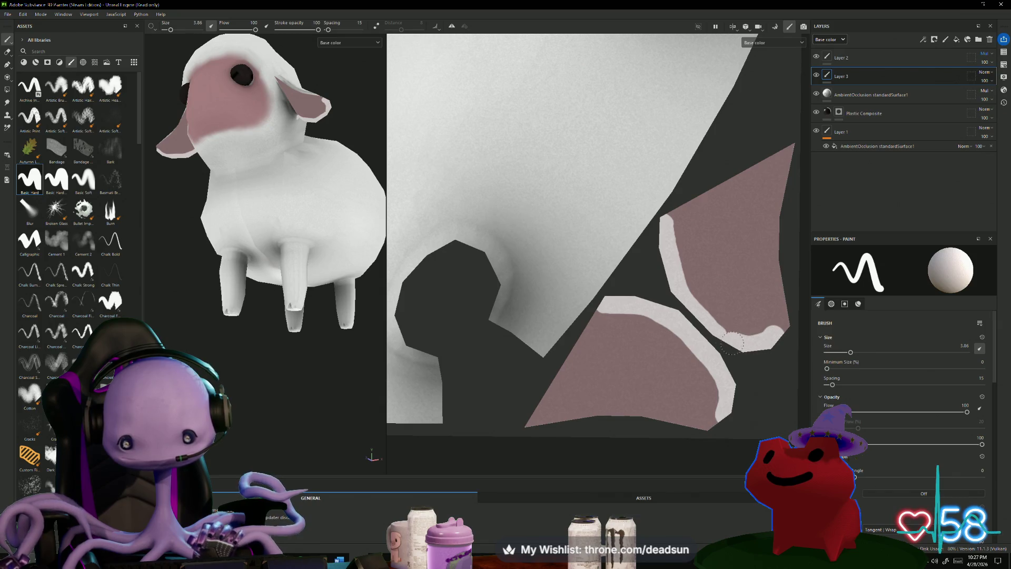
pyautogui.moveTo(702, 331); pyautogui.dragTo(735, 344)
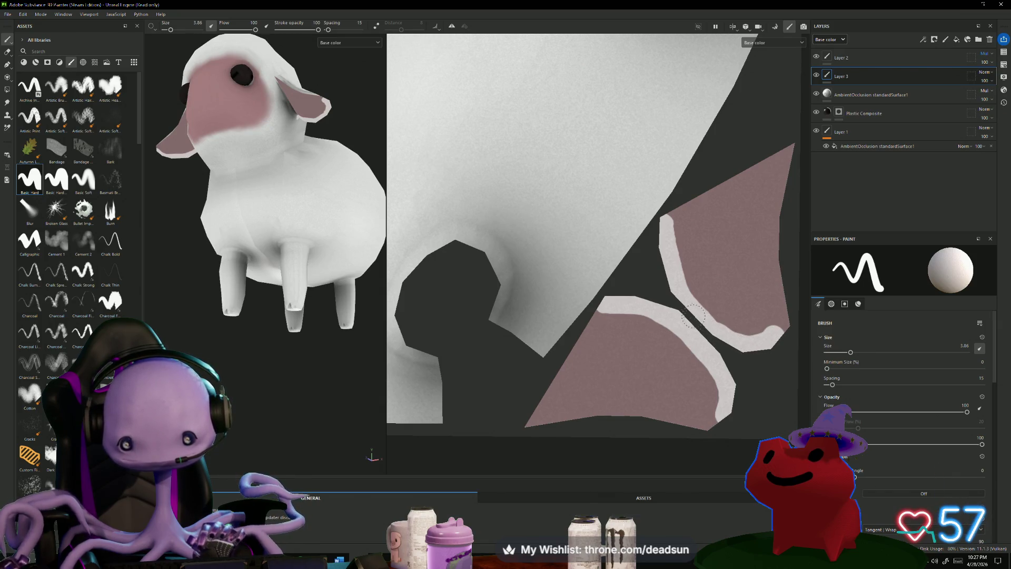
pyautogui.scroll(-4, 638, 297)
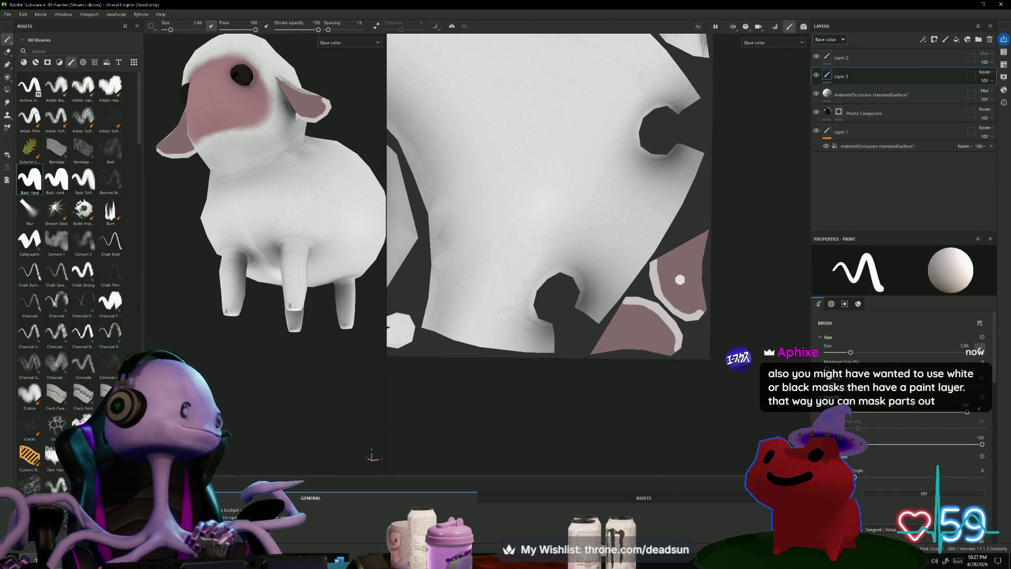
pyautogui.scroll(-6, 659, 291)
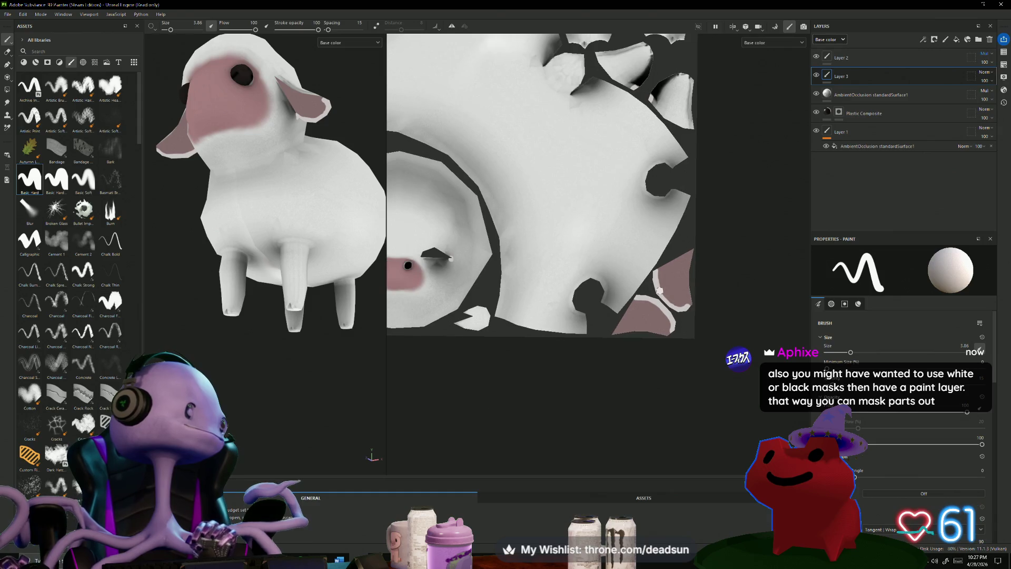
pyautogui.scroll(1, 660, 289)
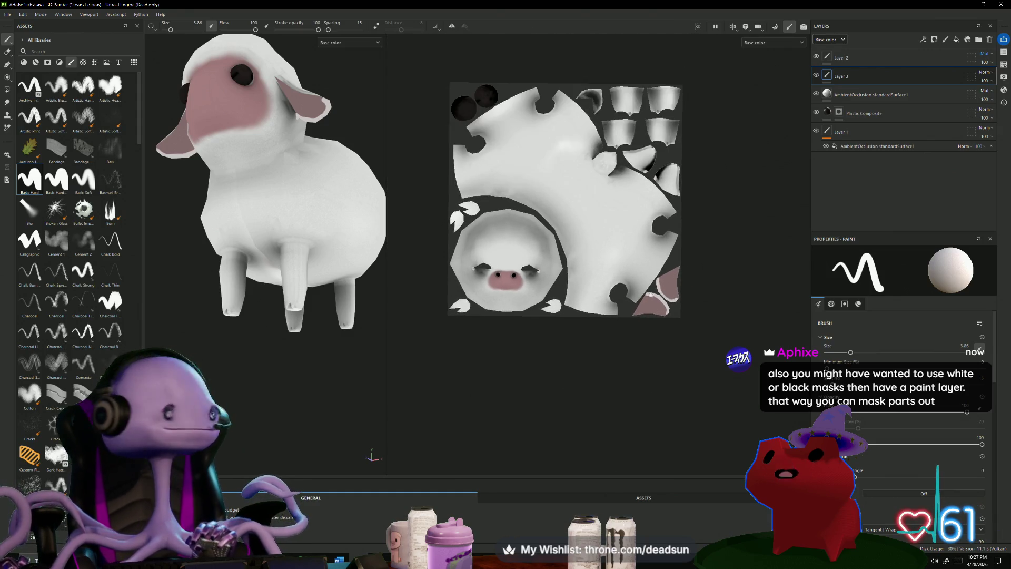
# Orbit around the sheep's head and body, then switch to the Eraser at size 1.86.
pyautogui.moveTo(746, 252); pyautogui.dragTo(741, 281, button='middle')
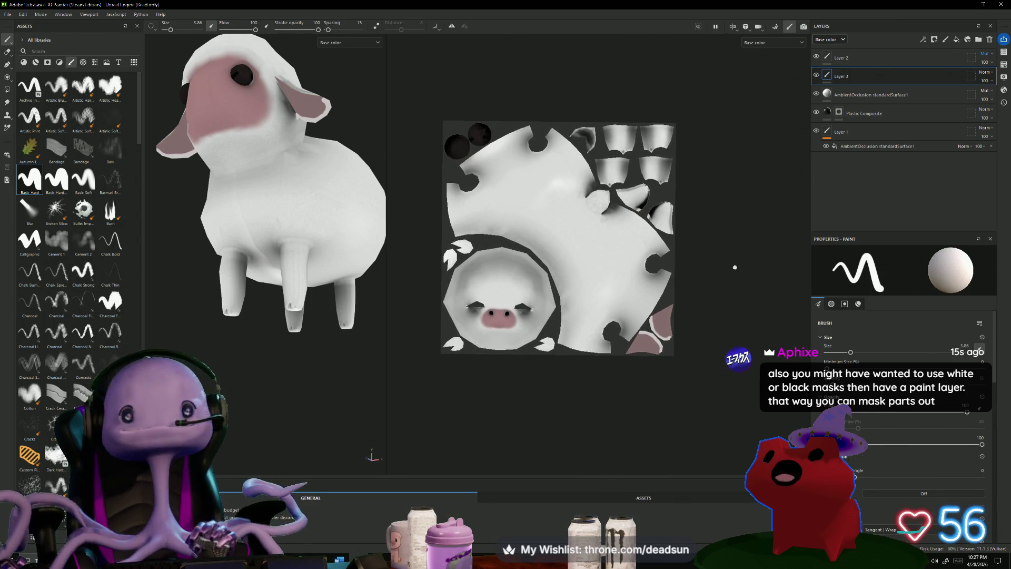
pyautogui.moveTo(342, 340)
pyautogui.keyDown('alt'); pyautogui.mouseDown()
pyautogui.moveTo(310, 348)
pyautogui.moveTo(204, 495)
pyautogui.mouseUp(); pyautogui.keyUp('alt')
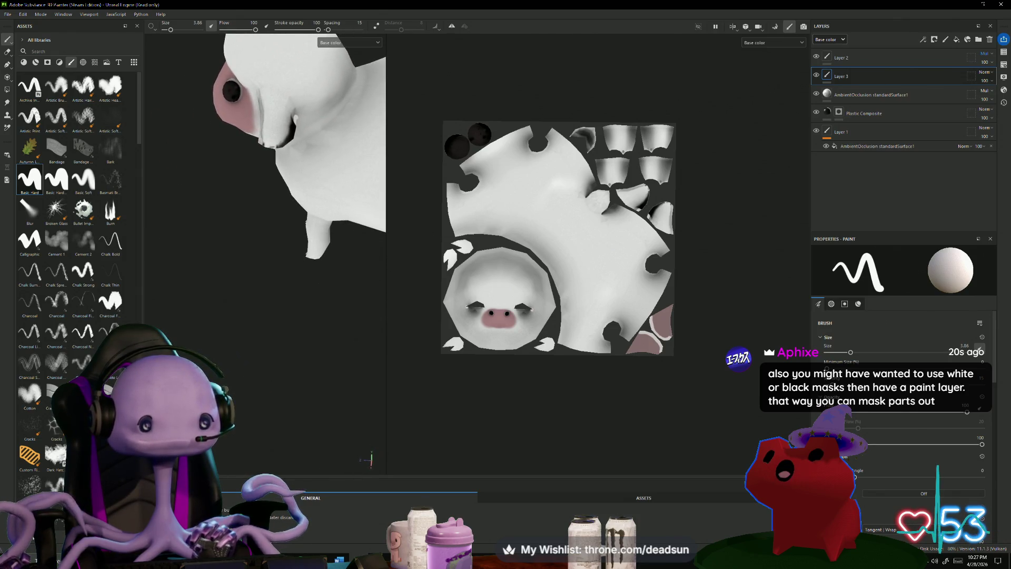
pyautogui.moveTo(270, 364)
pyautogui.keyDown('alt'); pyautogui.mouseDown()
pyautogui.moveTo(285, 410)
pyautogui.moveTo(210, 356)
pyautogui.moveTo(232, 367)
pyautogui.mouseUp(); pyautogui.keyUp('alt')
pyautogui.moveTo(308, 364)
pyautogui.keyDown('alt'); pyautogui.mouseDown()
pyautogui.moveTo(289, 379)
pyautogui.moveTo(267, 358)
pyautogui.moveTo(255, 401)
pyautogui.moveTo(255, 350)
pyautogui.moveTo(264, 392)
pyautogui.moveTo(247, 379)
pyautogui.moveTo(248, 355)
pyautogui.moveTo(237, 418)
pyautogui.moveTo(219, 337)
pyautogui.mouseUp(); pyautogui.keyUp('alt')
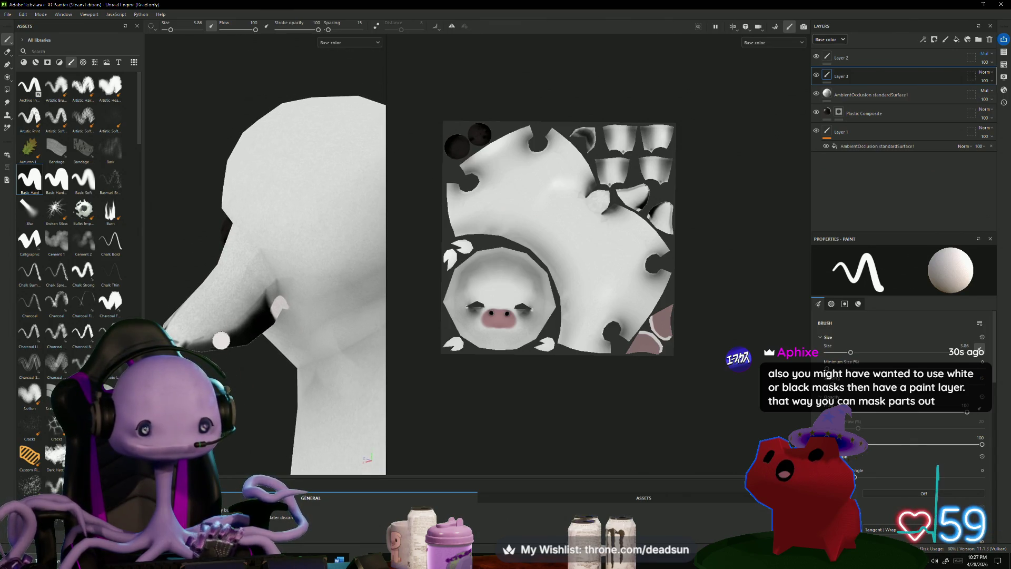
pyautogui.click(7, 51)
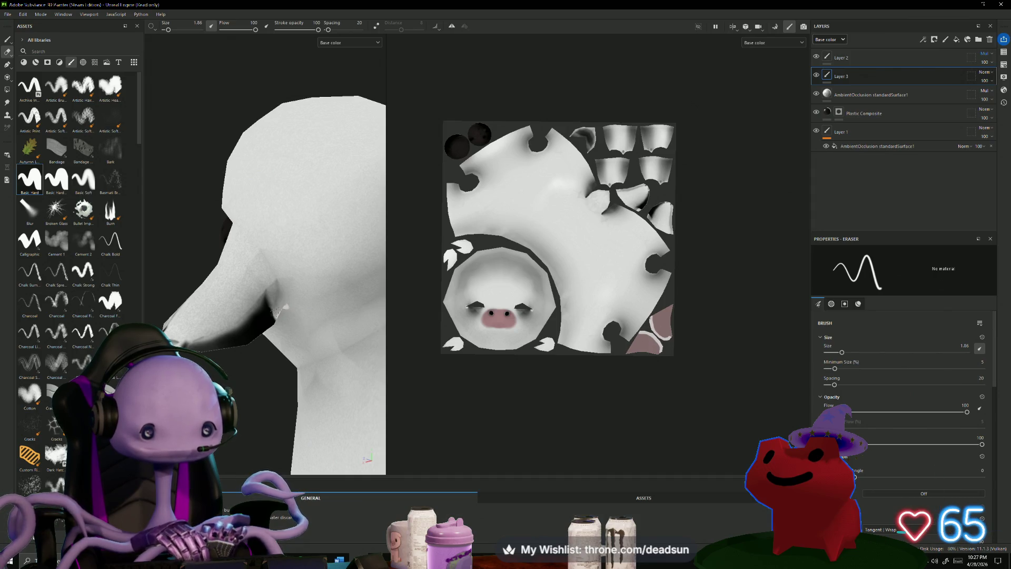
pyautogui.moveTo(247, 406)
pyautogui.keyDown('alt'); pyautogui.mouseDown()
pyautogui.moveTo(337, 316)
pyautogui.moveTo(369, 264)
pyautogui.moveTo(353, 290)
pyautogui.mouseUp(); pyautogui.keyUp('alt')
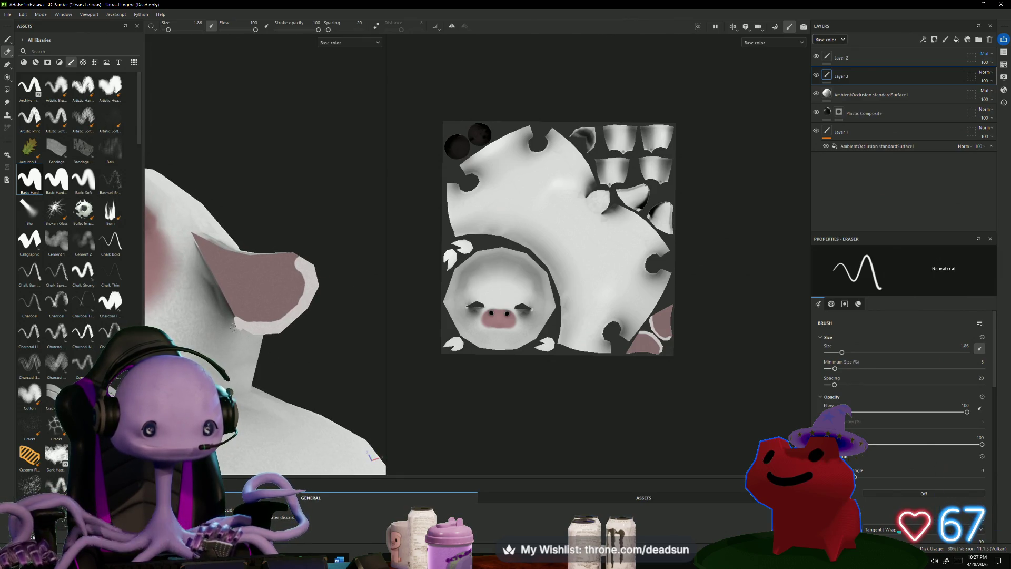
pyautogui.keyDown('alt'); pyautogui.moveTo(301, 350); pyautogui.dragTo(268, 319); pyautogui.keyUp('alt')
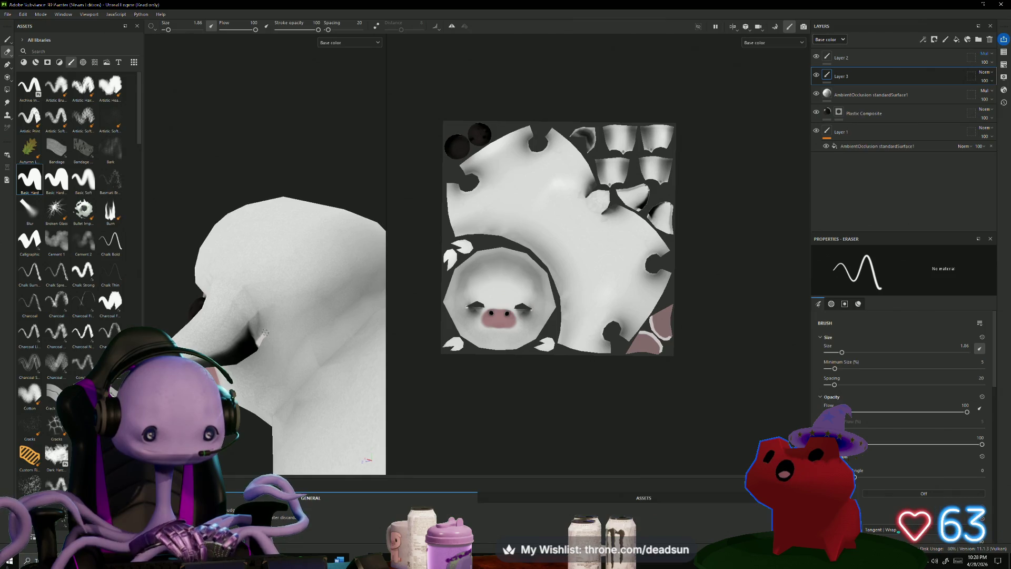
pyautogui.moveTo(366, 460)
pyautogui.keyDown('alt'); pyautogui.mouseDown()
pyautogui.moveTo(305, 448)
pyautogui.moveTo(366, 460)
pyautogui.mouseUp(); pyautogui.keyUp('alt')
pyautogui.moveTo(258, 342)
pyautogui.keyDown('alt'); pyautogui.mouseDown()
pyautogui.moveTo(284, 207)
pyautogui.moveTo(343, 289)
pyautogui.moveTo(244, 330)
pyautogui.moveTo(252, 342)
pyautogui.moveTo(334, 266)
pyautogui.moveTo(309, 311)
pyautogui.moveTo(305, 368)
pyautogui.moveTo(255, 410)
pyautogui.moveTo(284, 406)
pyautogui.moveTo(272, 399)
pyautogui.moveTo(340, 401)
pyautogui.moveTo(334, 266)
pyautogui.moveTo(323, 320)
pyautogui.moveTo(263, 384)
pyautogui.mouseUp(); pyautogui.keyUp('alt')
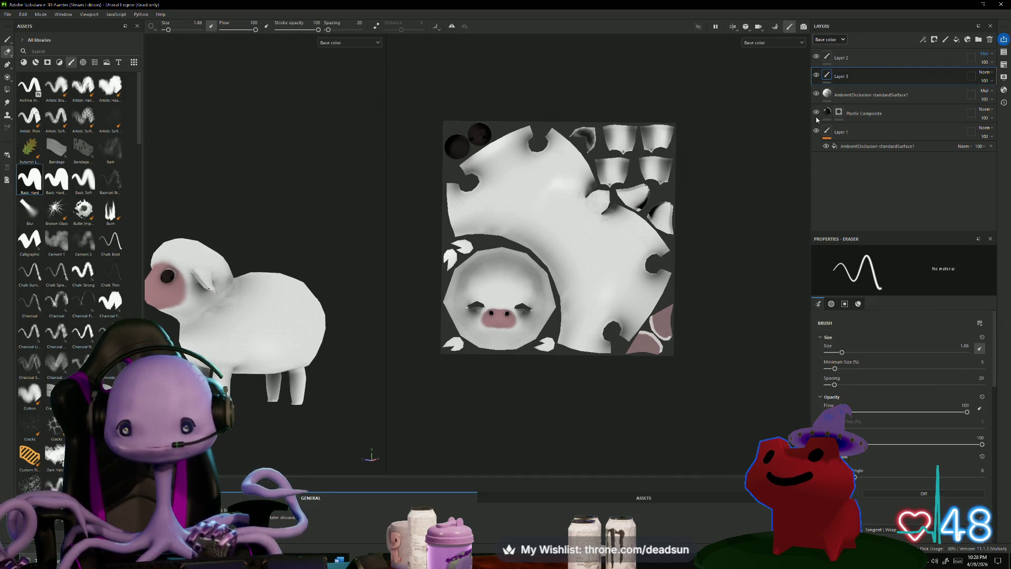
# Hide the AmbientOcclusion layer and Layer 1, then return to the paint tool at size 3.86.
pyautogui.click(817, 95)
pyautogui.moveTo(377, 273)
pyautogui.keyDown('alt'); pyautogui.mouseDown()
pyautogui.moveTo(409, 147)
pyautogui.moveTo(438, 92)
pyautogui.mouseUp(); pyautogui.keyUp('alt')
pyautogui.click(817, 131)
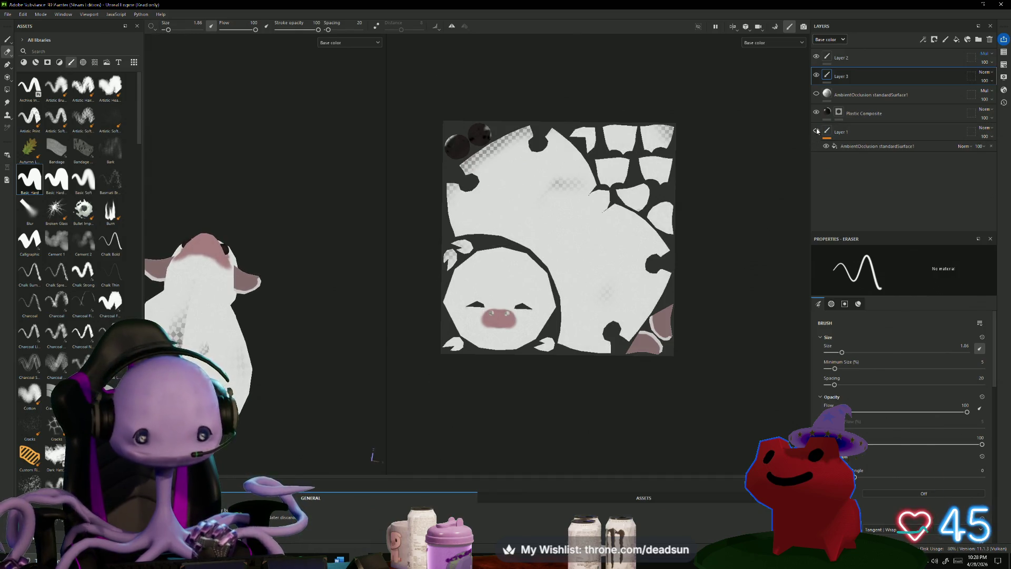
pyautogui.moveTo(343, 205)
pyautogui.keyDown('alt'); pyautogui.mouseDown()
pyautogui.moveTo(300, 296)
pyautogui.moveTo(296, 271)
pyautogui.moveTo(238, 385)
pyautogui.moveTo(210, 363)
pyautogui.mouseUp(); pyautogui.keyUp('alt')
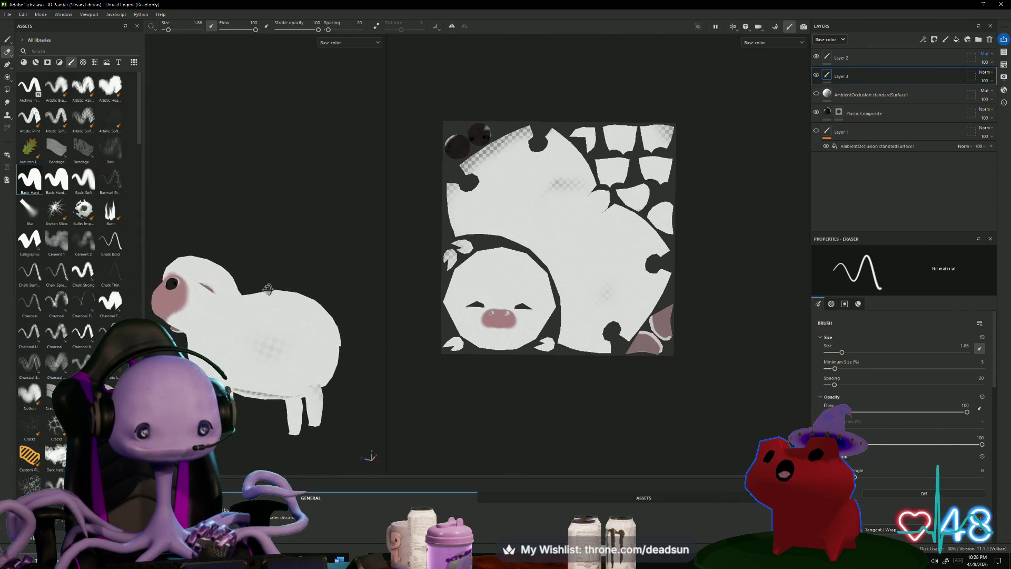
pyautogui.scroll(-5, 874, 460)
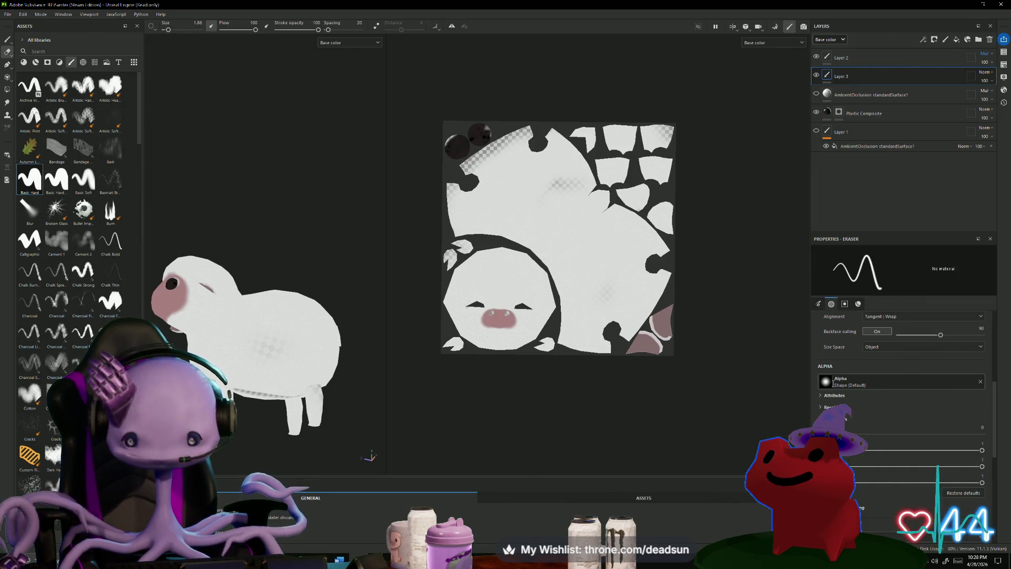
pyautogui.scroll(5, 866, 379)
pyautogui.scroll(-5, 879, 392)
pyautogui.scroll(5, 875, 415)
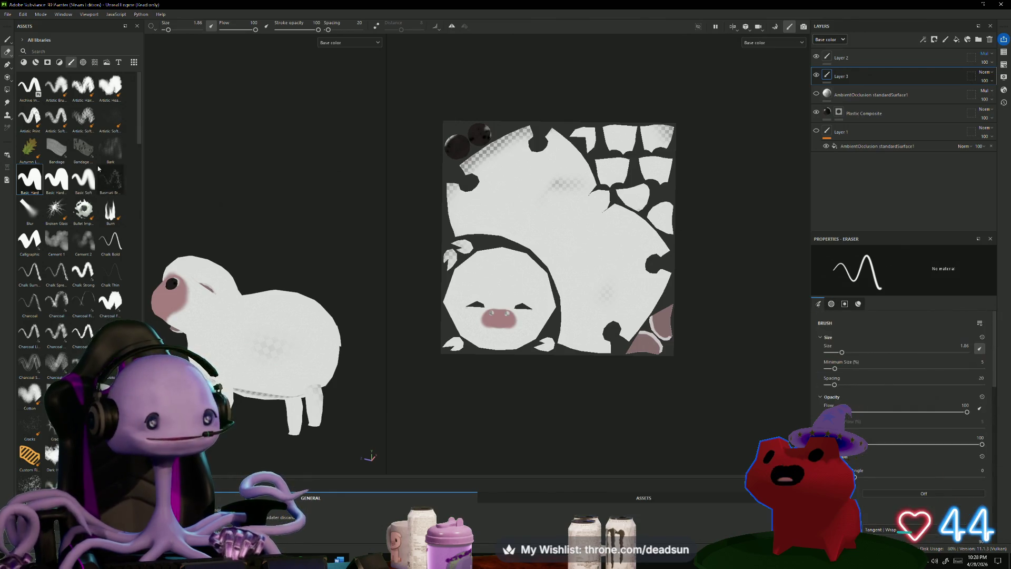
pyautogui.click(7, 40)
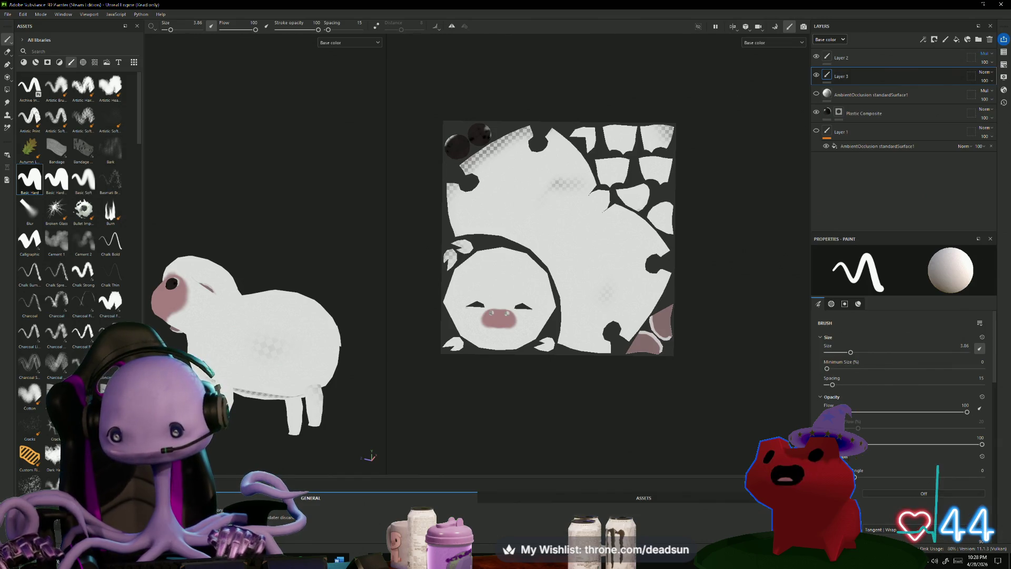
# Set the paint colour to white FFFFFF, compare Layer 2 on and off, then select Layer 2.
pyautogui.click(857, 304)
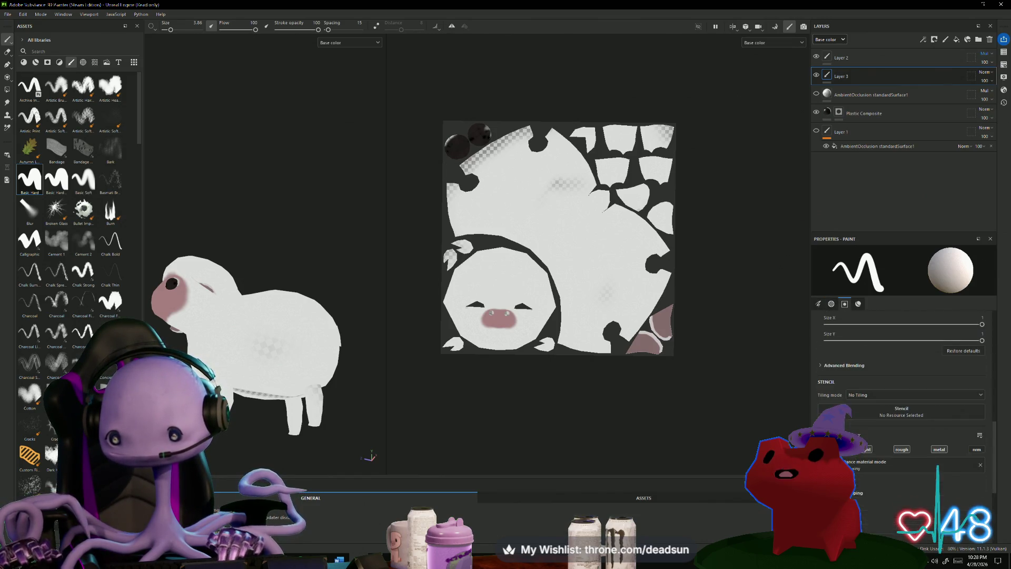
pyautogui.click(895, 424)
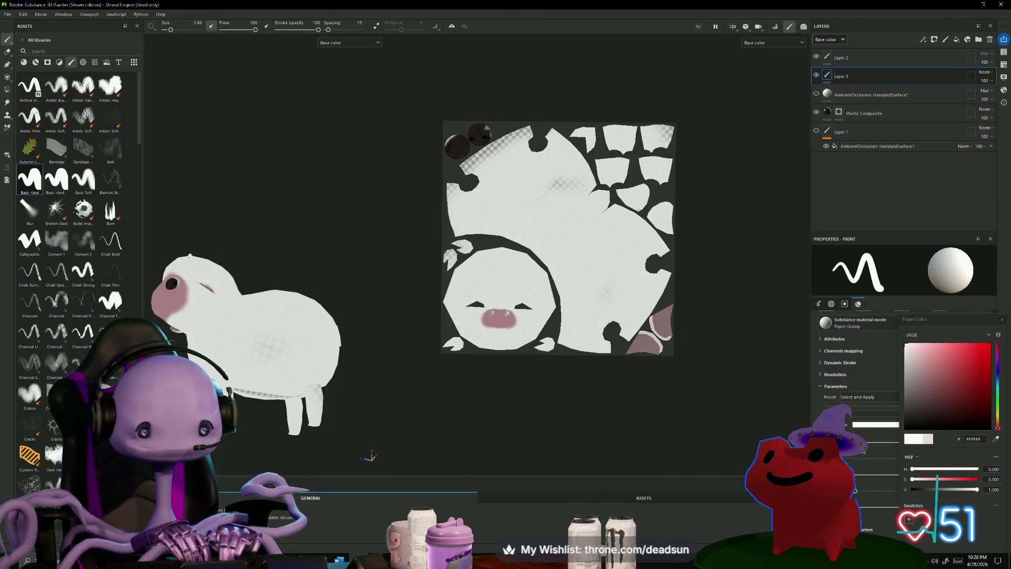
pyautogui.click(816, 57)
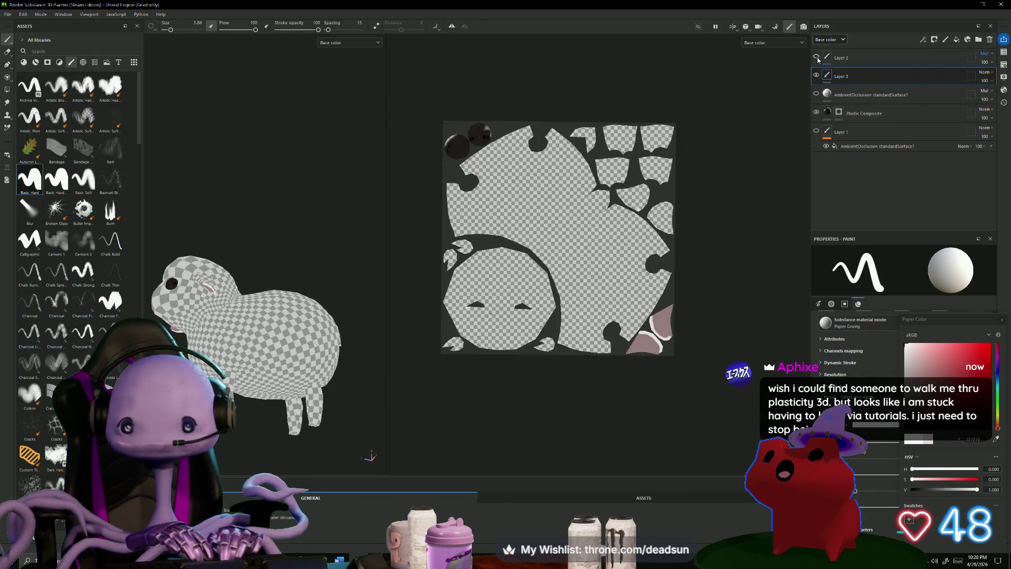
pyautogui.click(816, 57)
pyautogui.click(816, 57)
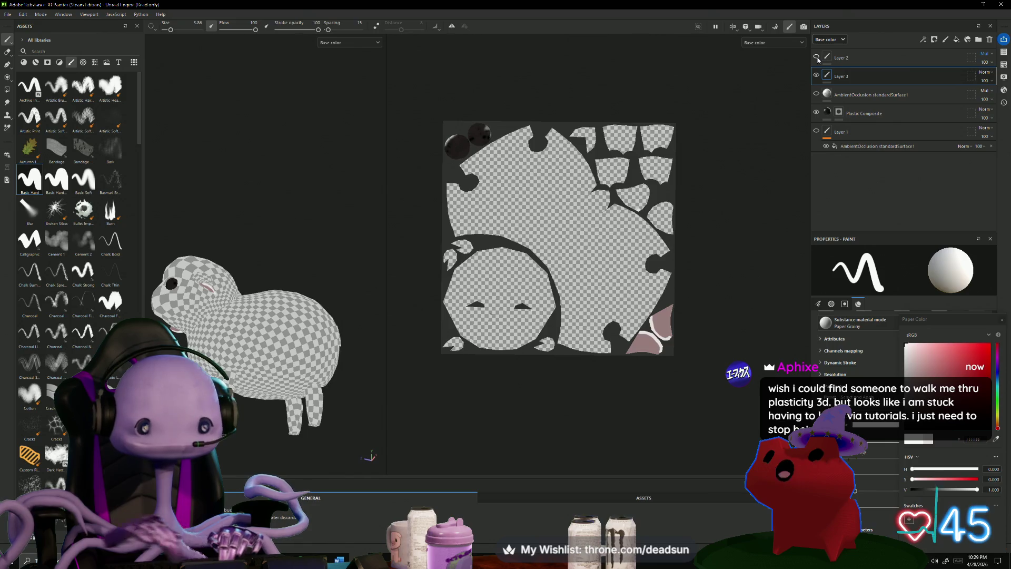
pyautogui.click(815, 56)
pyautogui.click(842, 58)
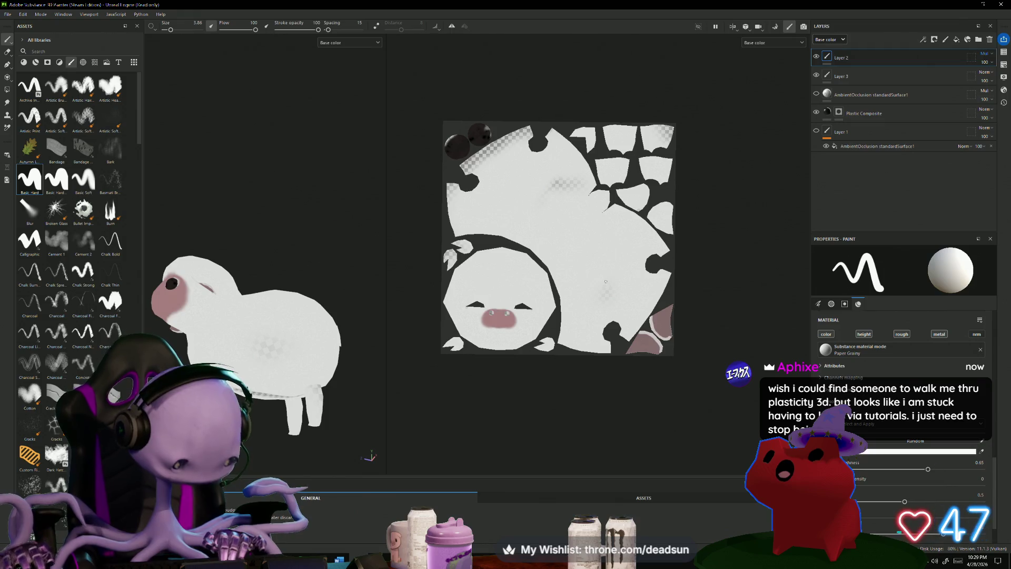
# Raise the brush size to 39.9 and dab a faint test spot on the flank.
pyautogui.keyDown('ctrl'); pyautogui.moveTo(606, 282); pyautogui.dragTo(610, 302, button='right'); pyautogui.keyUp('ctrl')
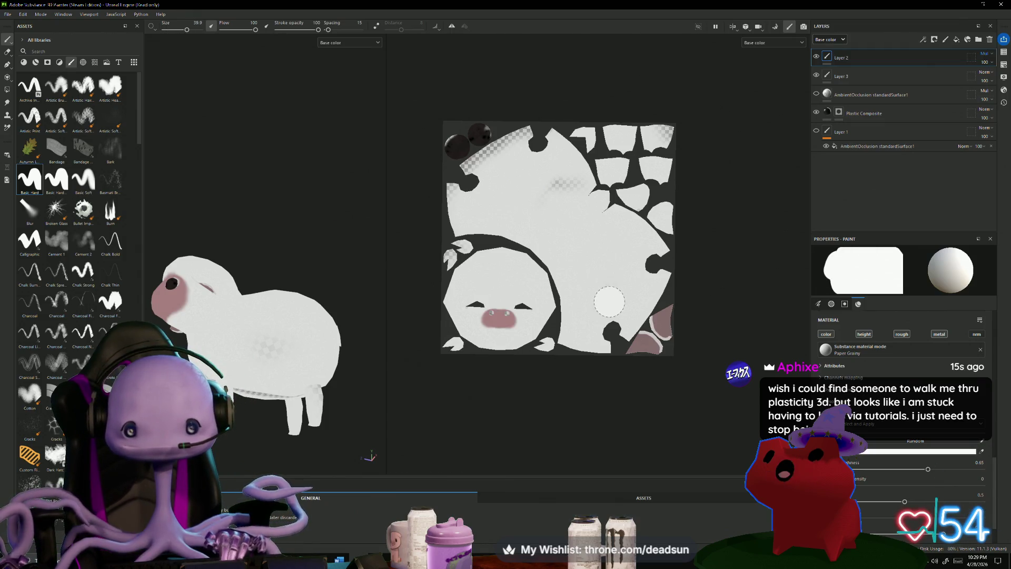
pyautogui.click(610, 301)
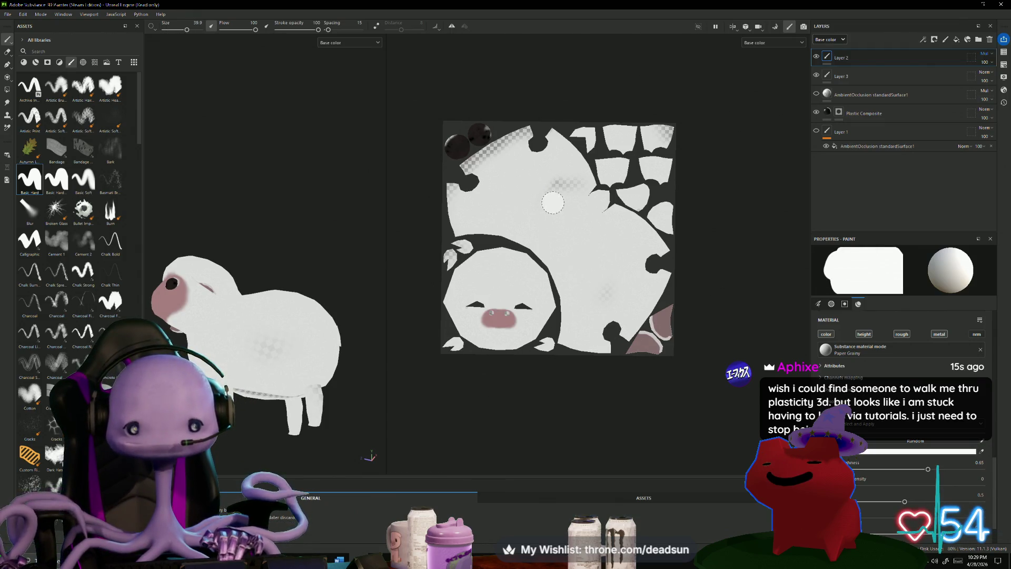
pyautogui.scroll(4, 555, 204)
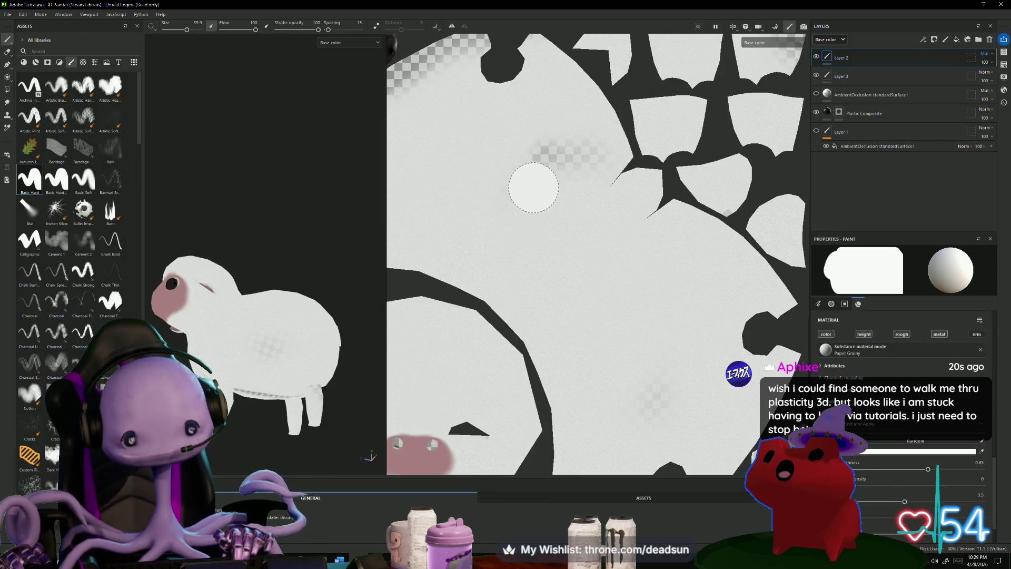
pyautogui.scroll(-3, 550, 205)
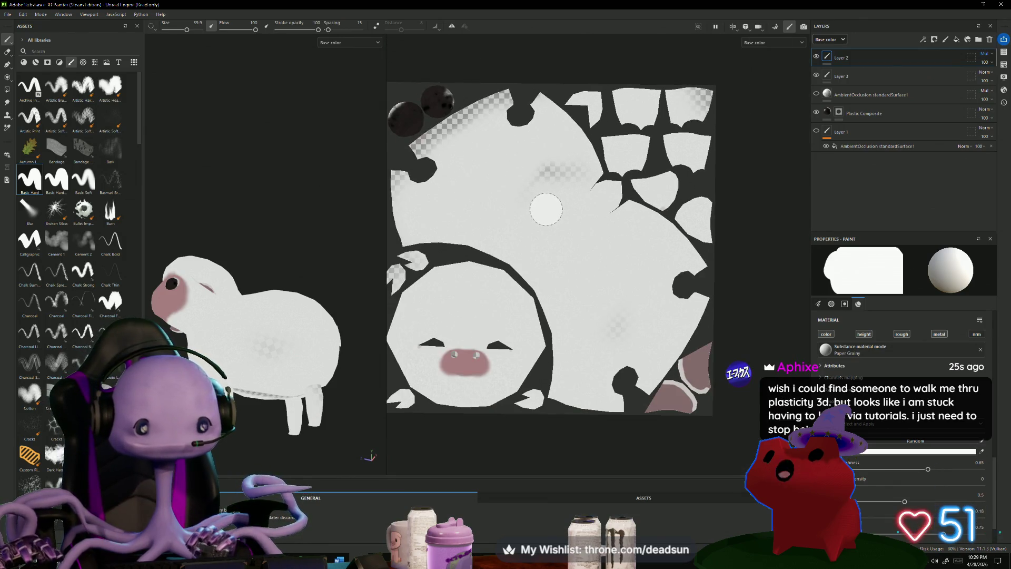
pyautogui.scroll(2, 546, 209)
pyautogui.scroll(-3, 547, 211)
pyautogui.scroll(1, 547, 210)
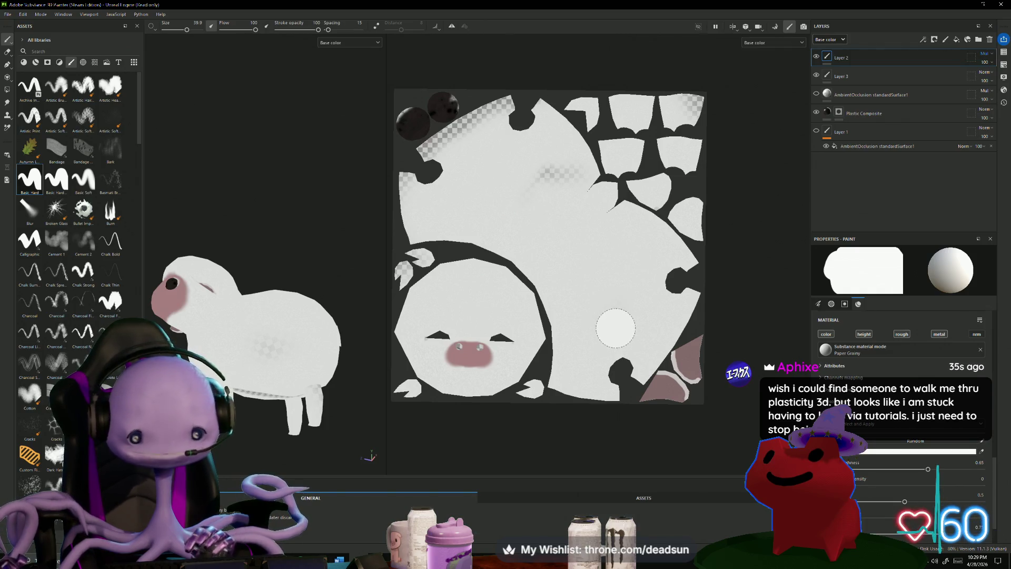
pyautogui.scroll(4, 614, 324)
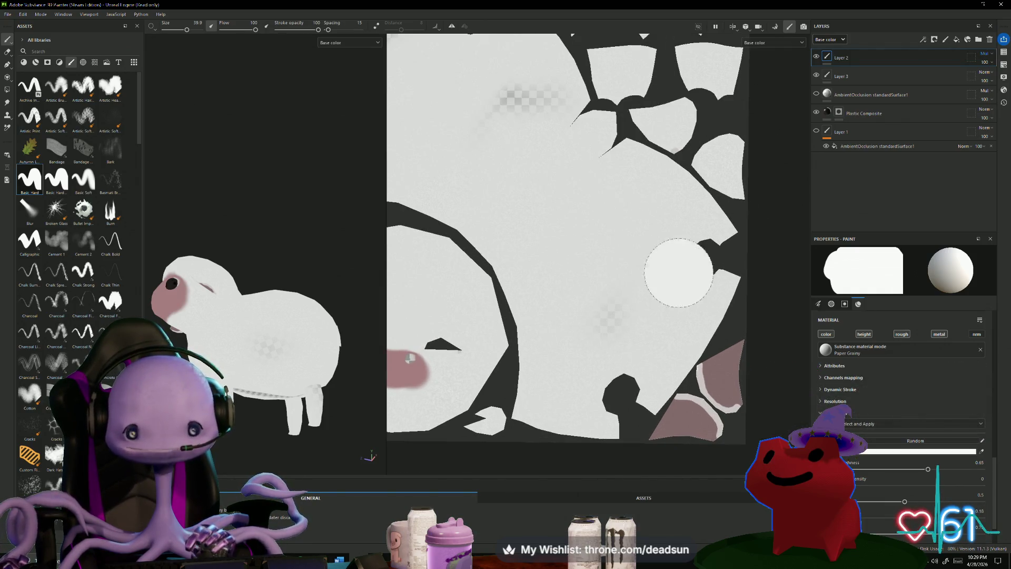
# Compare Layer 2 on and off, then dab overlapping white wool blotches on the body.
pyautogui.click(817, 57)
pyautogui.click(817, 57)
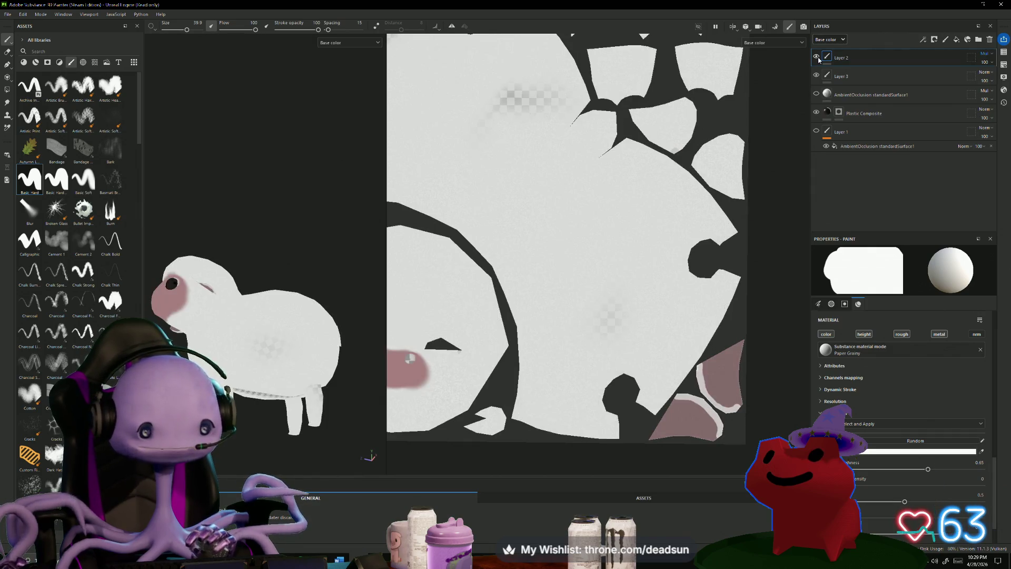
pyautogui.click(817, 56)
pyautogui.click(817, 56)
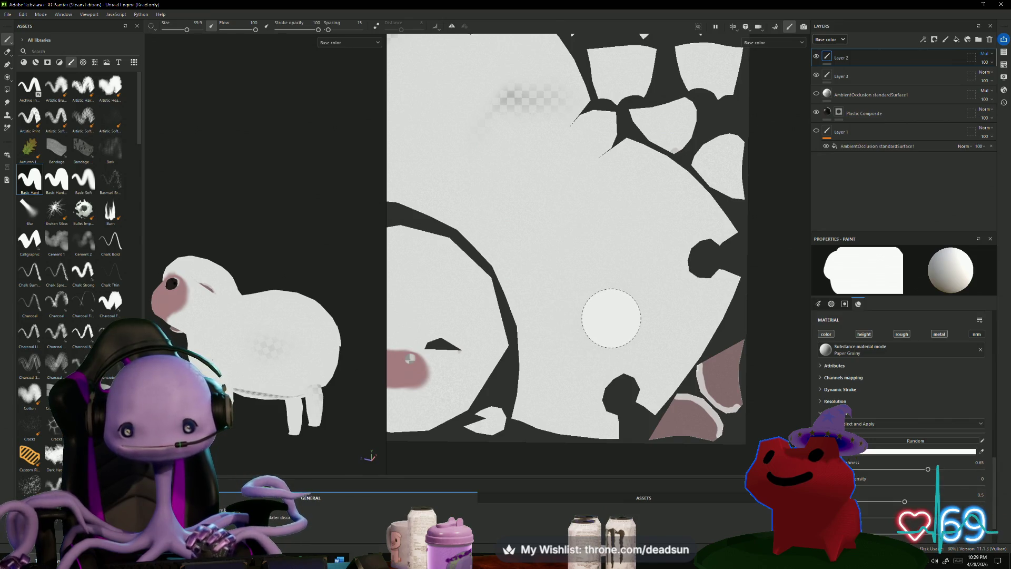
pyautogui.click(612, 319)
pyautogui.click(568, 342)
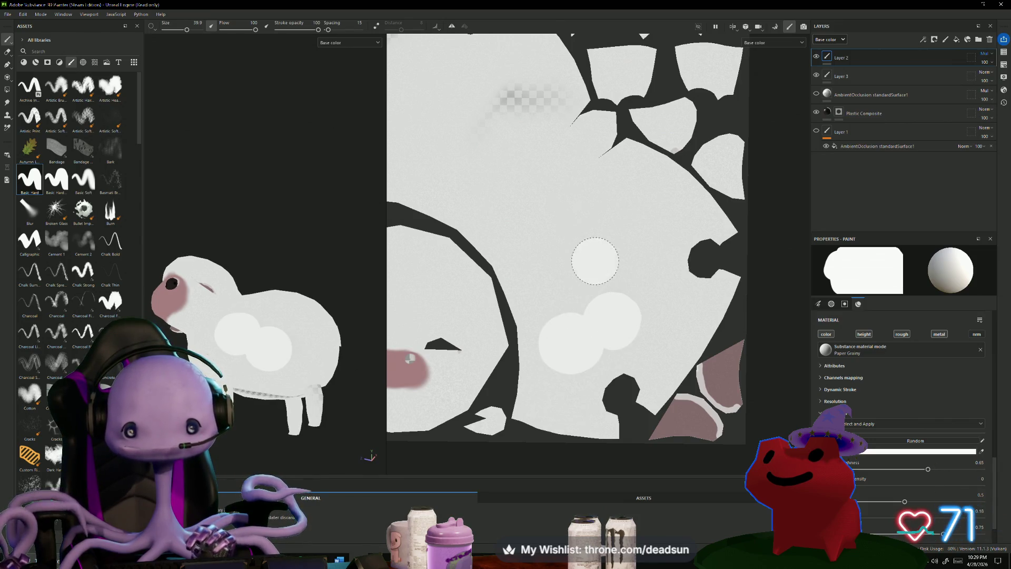
pyautogui.click(490, 120)
pyautogui.click(520, 100)
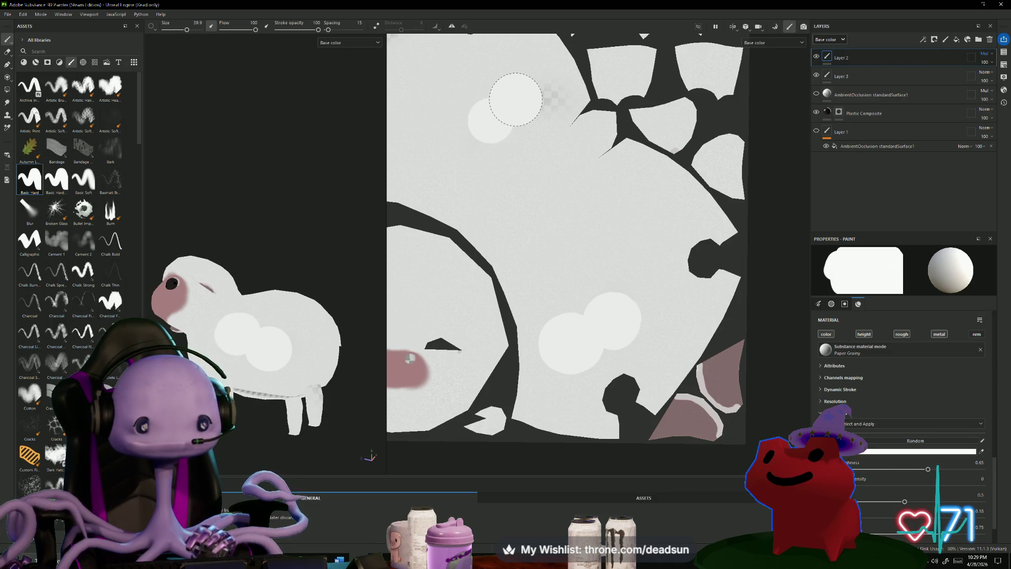
pyautogui.click(554, 99)
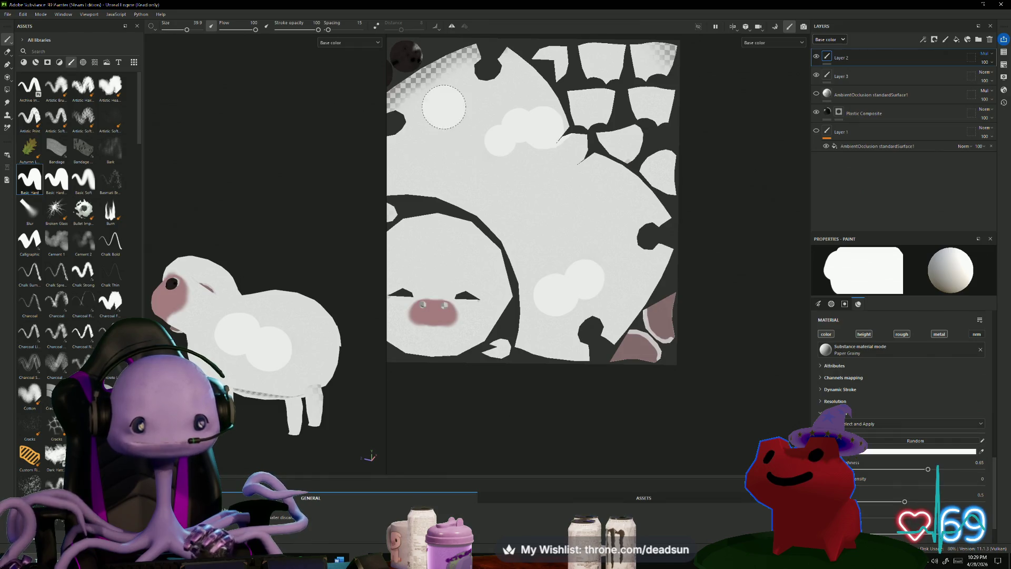
# Undo a stray stroke and paint white over the bare patch at the texture's top.
pyautogui.moveTo(539, 217); pyautogui.dragTo(585, 255)
pyautogui.hotkey('ctrl', 'z')
pyautogui.scroll(1, 528, 198)
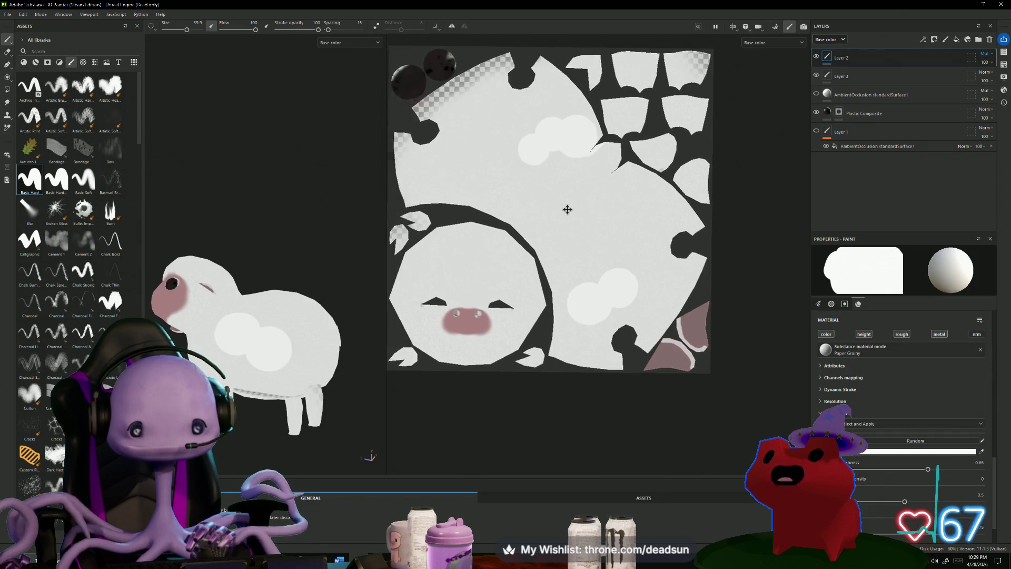
pyautogui.moveTo(564, 207); pyautogui.dragTo(621, 294, button='middle')
pyautogui.scroll(1, 453, 234)
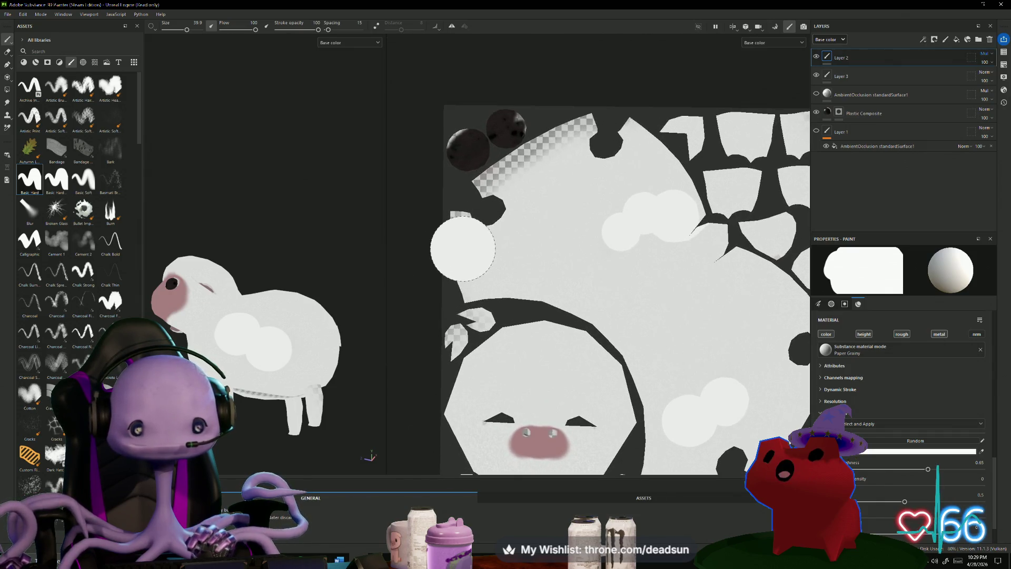
pyautogui.scroll(-2, 477, 252)
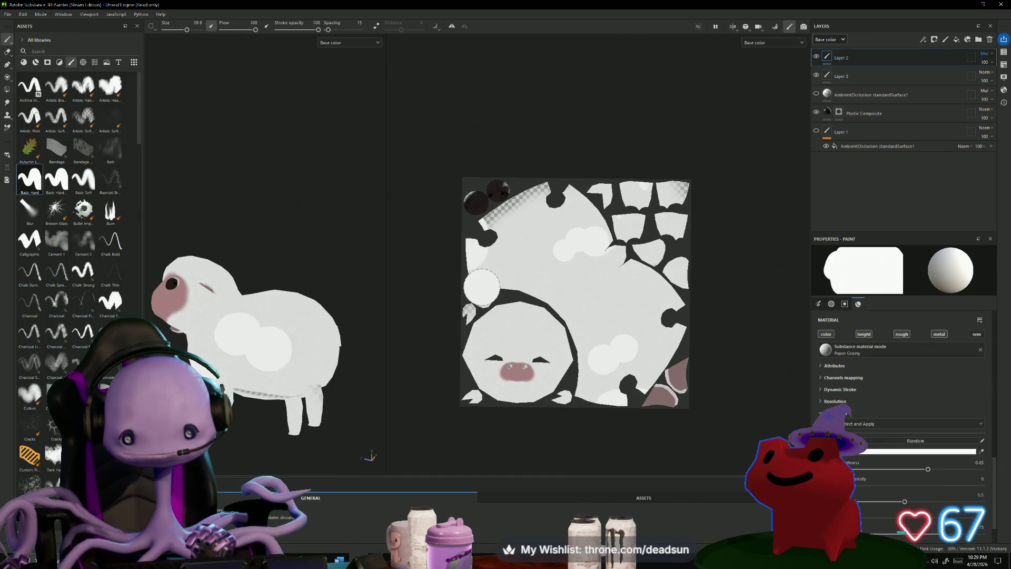
pyautogui.scroll(2, 479, 286)
pyautogui.moveTo(506, 197); pyautogui.dragTo(569, 157)
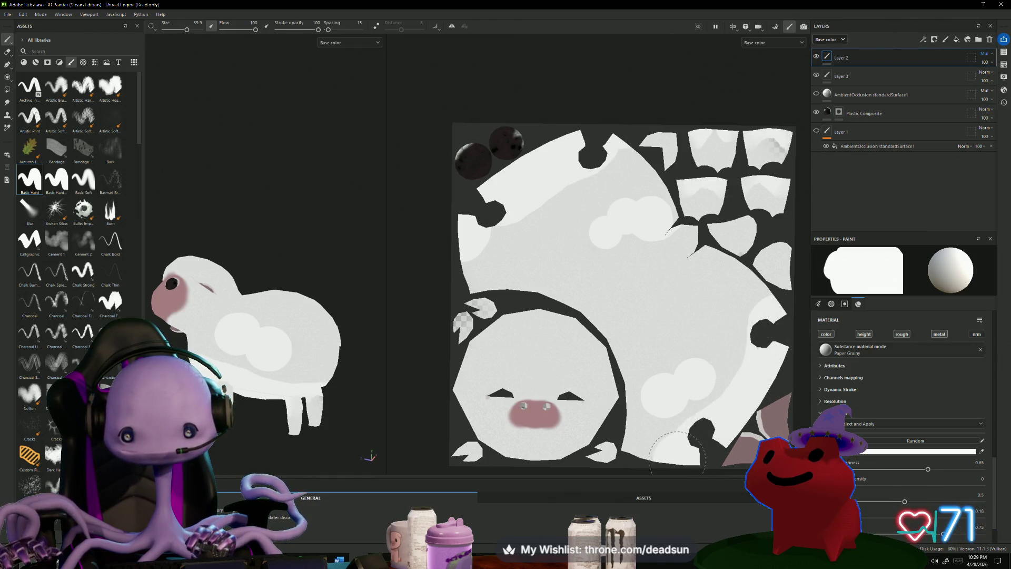
# Paint the texture's upper-left island, checking the lamb from below and the side.
pyautogui.moveTo(377, 348)
pyautogui.keyDown('alt'); pyautogui.mouseDown()
pyautogui.moveTo(380, 409)
pyautogui.moveTo(375, 421)
pyautogui.moveTo(361, 415)
pyautogui.mouseUp(); pyautogui.keyUp('alt')
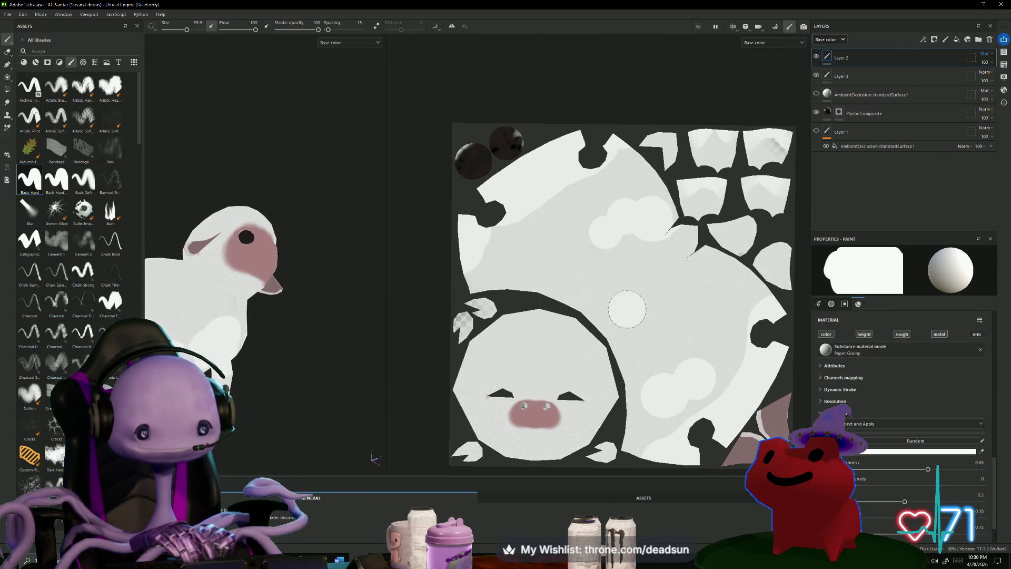
pyautogui.moveTo(491, 220); pyautogui.dragTo(494, 229)
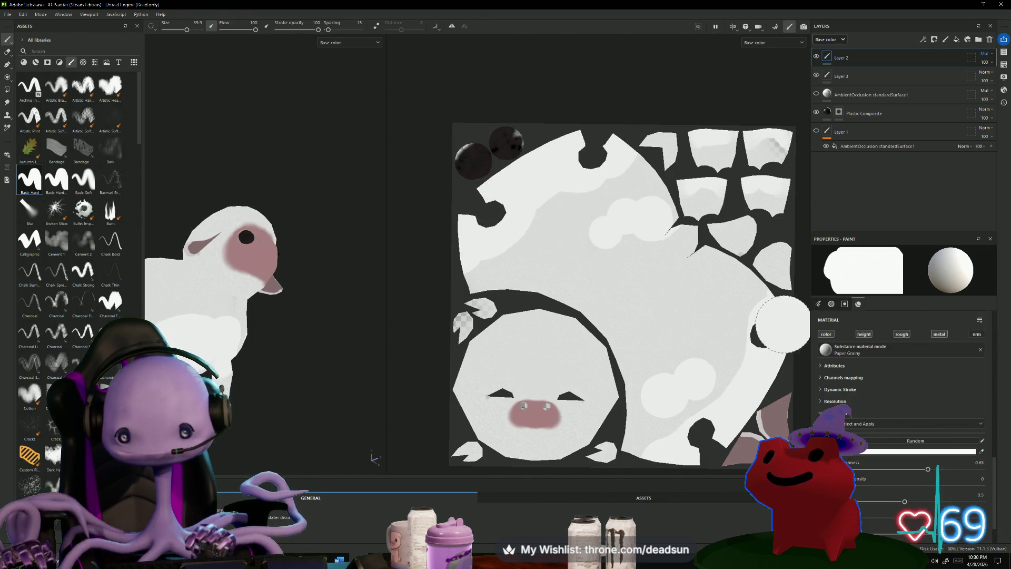
pyautogui.keyDown('alt'); pyautogui.moveTo(337, 340); pyautogui.dragTo(290, 416); pyautogui.keyUp('alt')
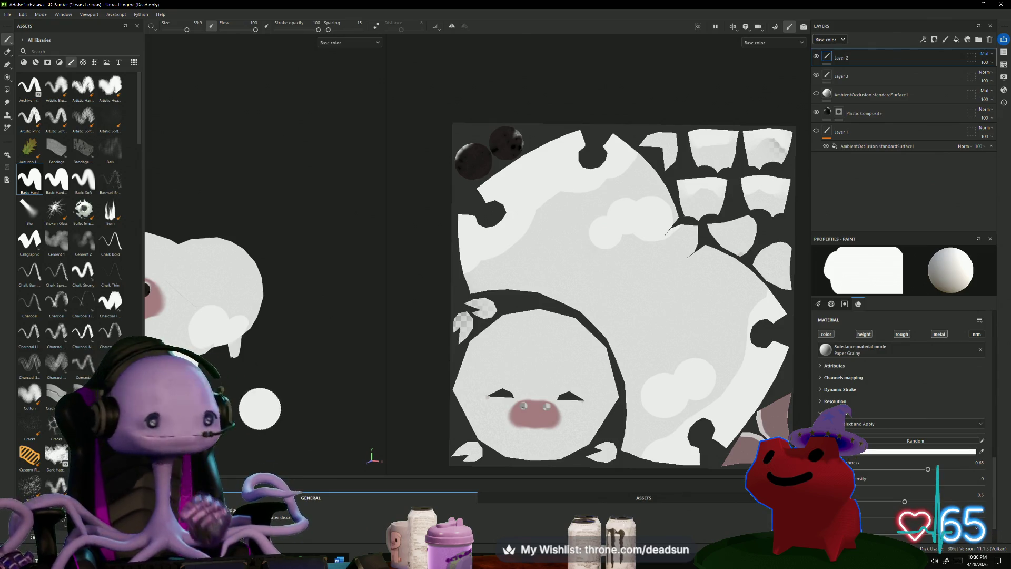
pyautogui.moveTo(346, 389)
pyautogui.keyDown('alt'); pyautogui.mouseDown()
pyautogui.moveTo(447, 358)
pyautogui.moveTo(443, 371)
pyautogui.moveTo(330, 395)
pyautogui.moveTo(308, 241)
pyautogui.moveTo(338, 334)
pyautogui.moveTo(345, 210)
pyautogui.moveTo(337, 316)
pyautogui.moveTo(316, 295)
pyautogui.mouseUp(); pyautogui.keyUp('alt')
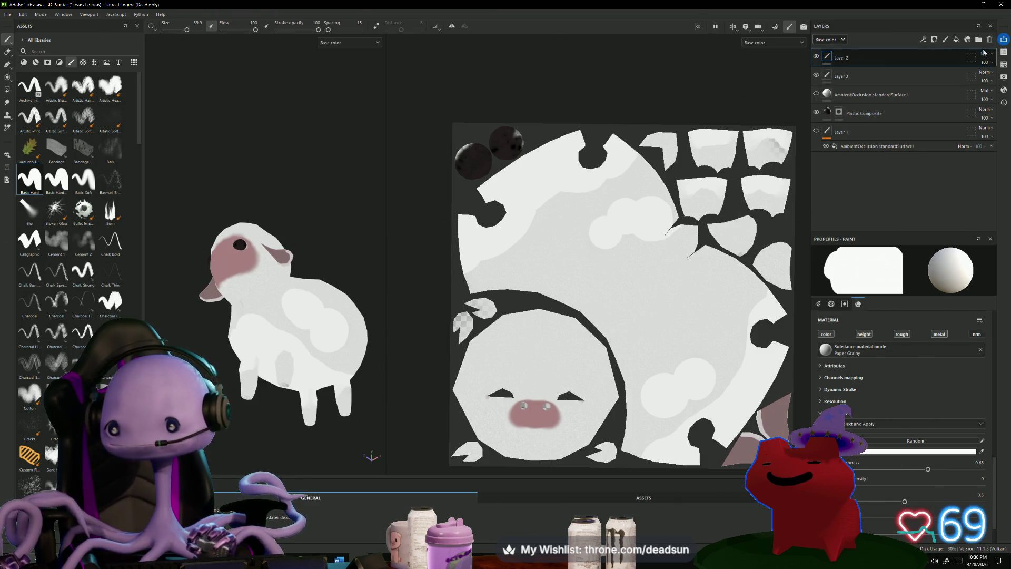
pyautogui.moveTo(295, 337)
pyautogui.keyDown('alt'); pyautogui.mouseDown()
pyautogui.moveTo(269, 360)
pyautogui.moveTo(306, 337)
pyautogui.mouseUp(); pyautogui.keyUp('alt')
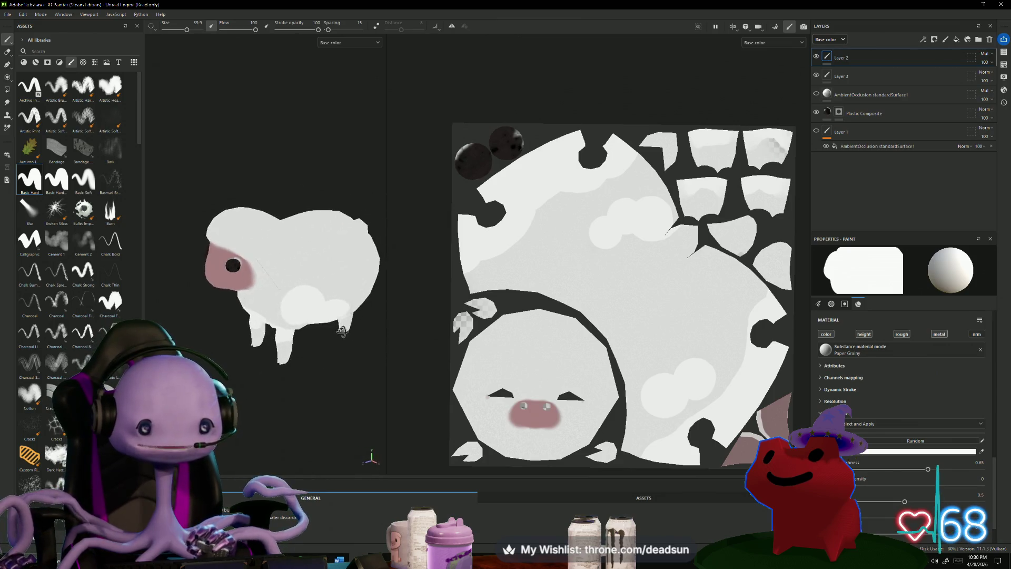
# Turn on the ambient-occlusion layer and dab round wool spots on the lamb's side and back.
pyautogui.click(816, 94)
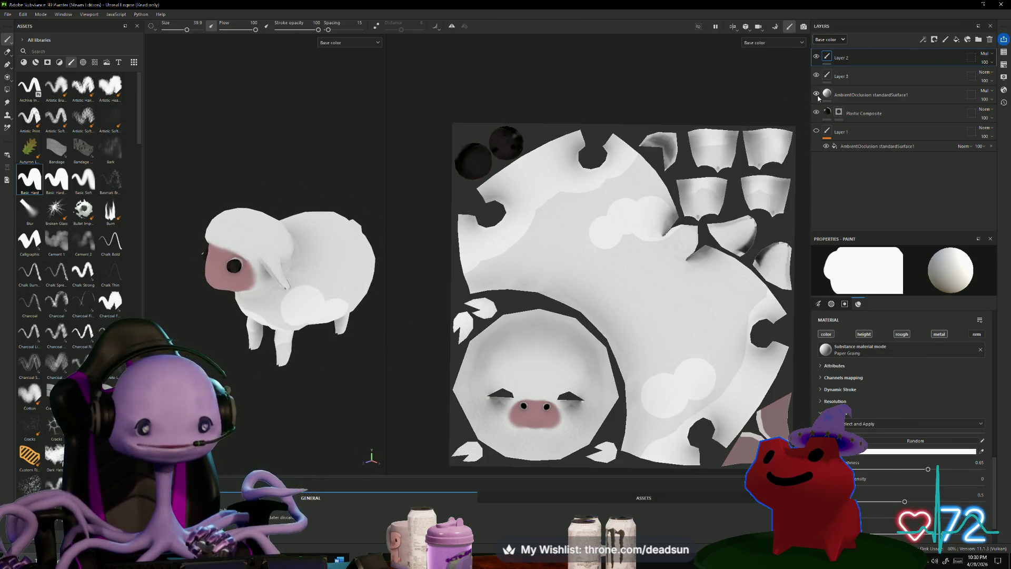
pyautogui.moveTo(293, 416)
pyautogui.keyDown('alt'); pyautogui.mouseDown()
pyautogui.moveTo(292, 323)
pyautogui.moveTo(338, 377)
pyautogui.moveTo(239, 436)
pyautogui.moveTo(248, 429)
pyautogui.mouseUp(); pyautogui.keyUp('alt')
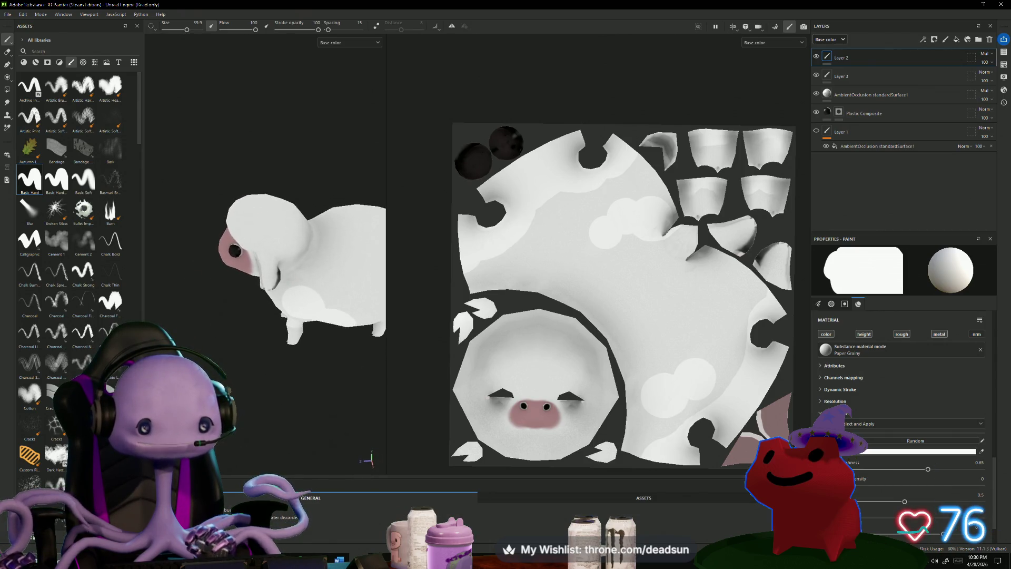
pyautogui.click(354, 254)
pyautogui.moveTo(315, 399)
pyautogui.keyDown('alt'); pyautogui.mouseDown()
pyautogui.moveTo(271, 402)
pyautogui.moveTo(295, 340)
pyautogui.moveTo(266, 324)
pyautogui.moveTo(279, 307)
pyautogui.mouseUp(); pyautogui.keyUp('alt')
pyautogui.click(252, 341)
pyautogui.click(279, 307)
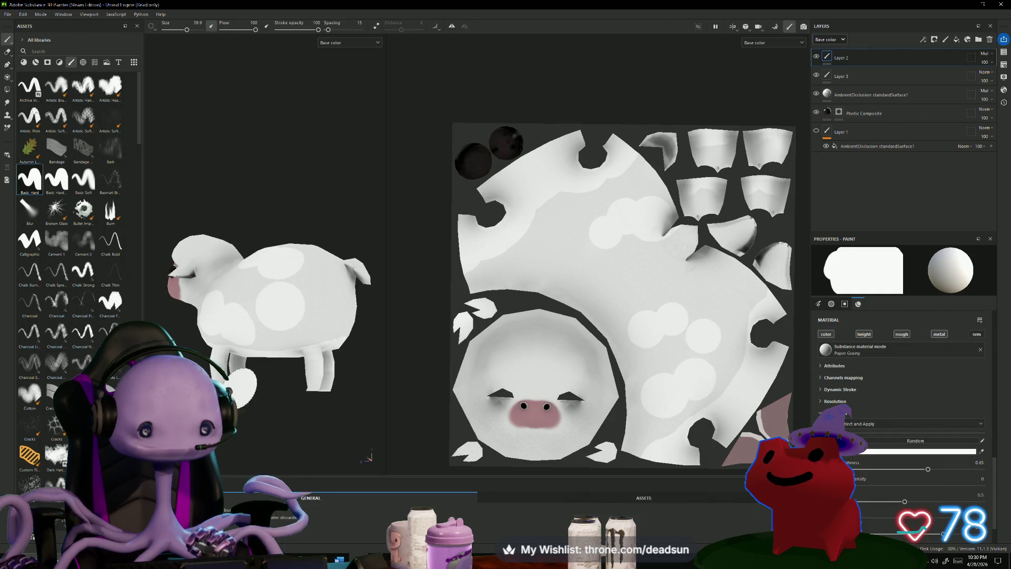
pyautogui.moveTo(262, 438)
pyautogui.keyDown('alt'); pyautogui.mouseDown()
pyautogui.moveTo(316, 381)
pyautogui.moveTo(267, 384)
pyautogui.moveTo(293, 406)
pyautogui.moveTo(361, 400)
pyautogui.moveTo(276, 330)
pyautogui.mouseUp(); pyautogui.keyUp('alt')
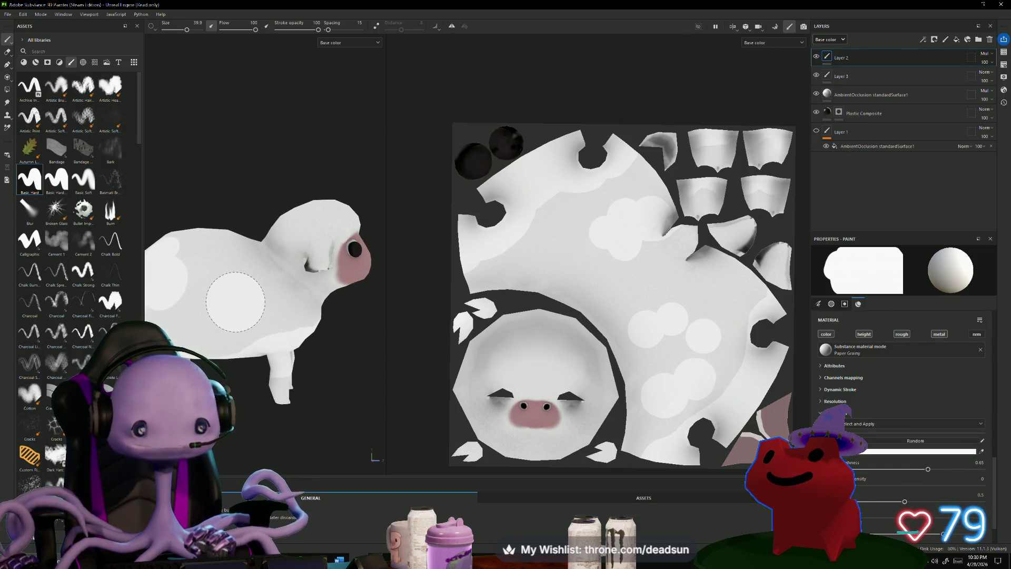
pyautogui.moveTo(339, 368)
pyautogui.keyDown('alt'); pyautogui.mouseDown()
pyautogui.moveTo(371, 391)
pyautogui.moveTo(281, 430)
pyautogui.mouseUp(); pyautogui.keyUp('alt')
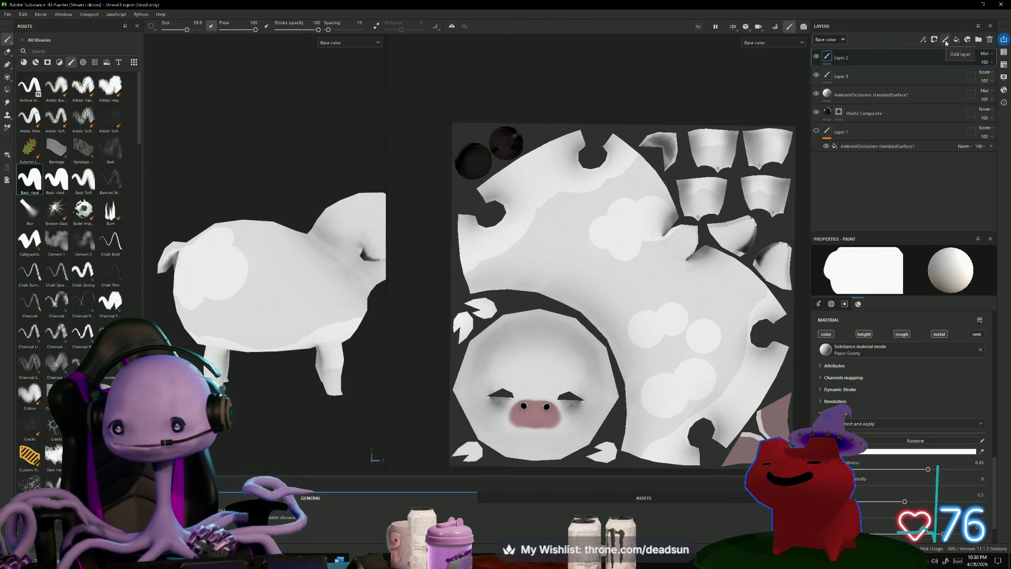
# Add a new fill layer, Fill layer 1, at the top of the stack above Layer 4.
pyautogui.click(946, 43)
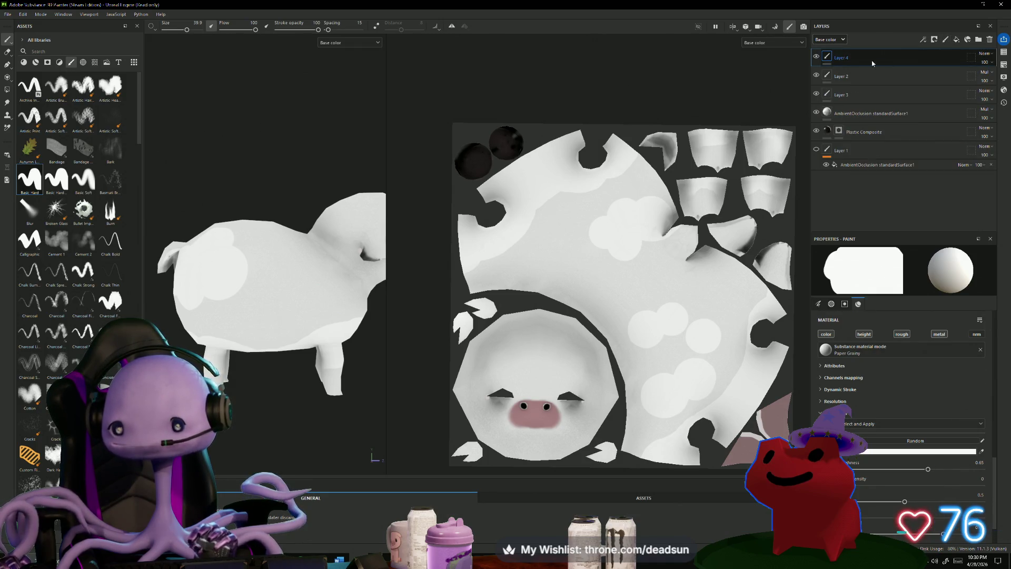
pyautogui.rightClick(858, 56)
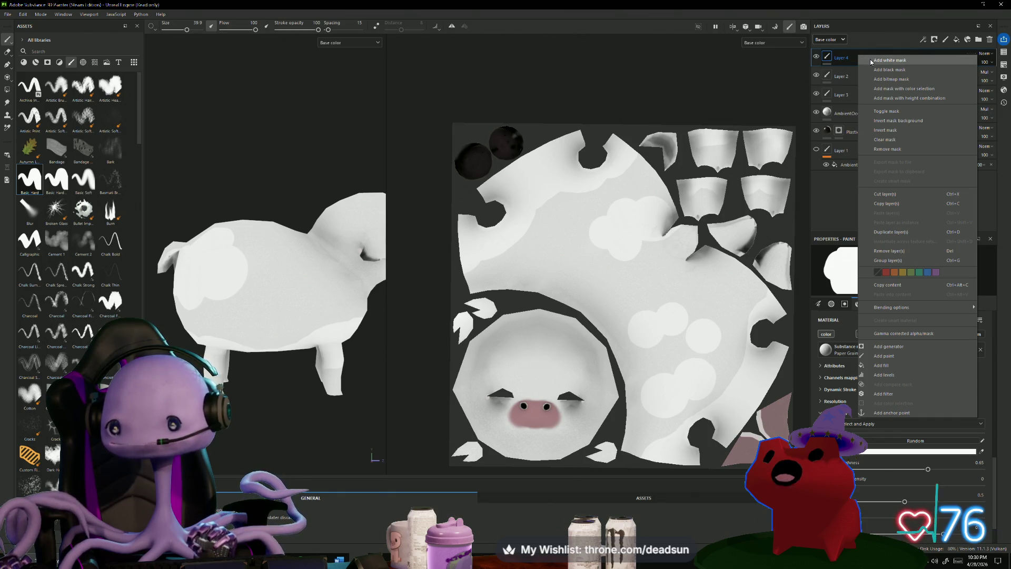
pyautogui.click(850, 57)
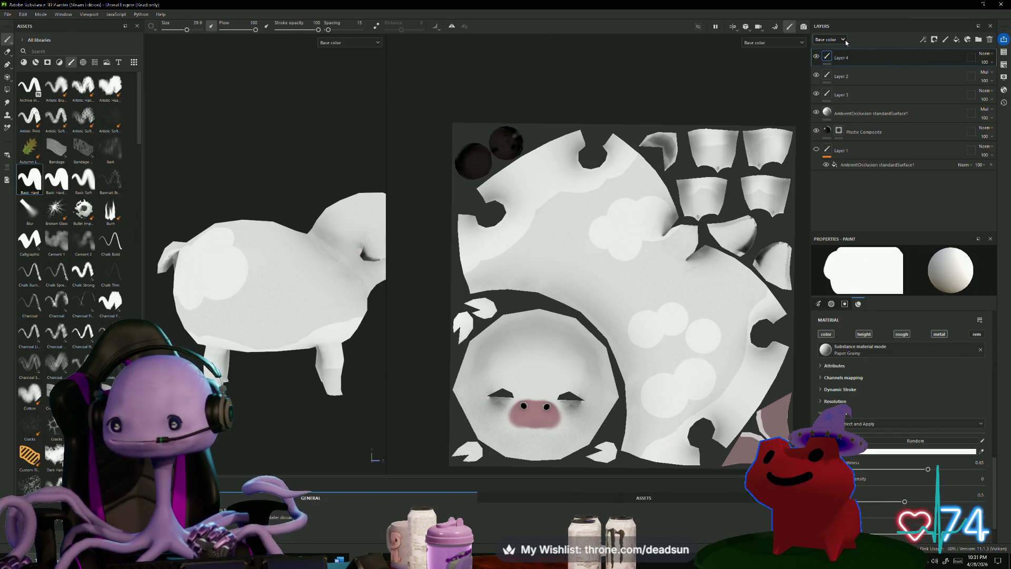
pyautogui.click(959, 42)
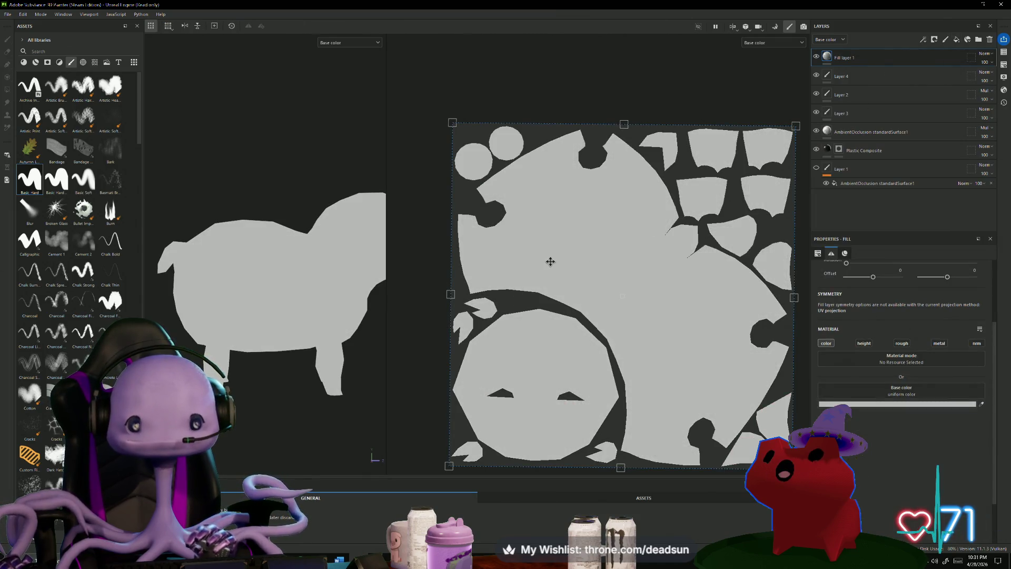
# Give Fill layer 1 a black mask that hides it, and select that mask.
pyautogui.keyDown('alt'); pyautogui.moveTo(287, 422); pyautogui.dragTo(255, 419); pyautogui.keyUp('alt')
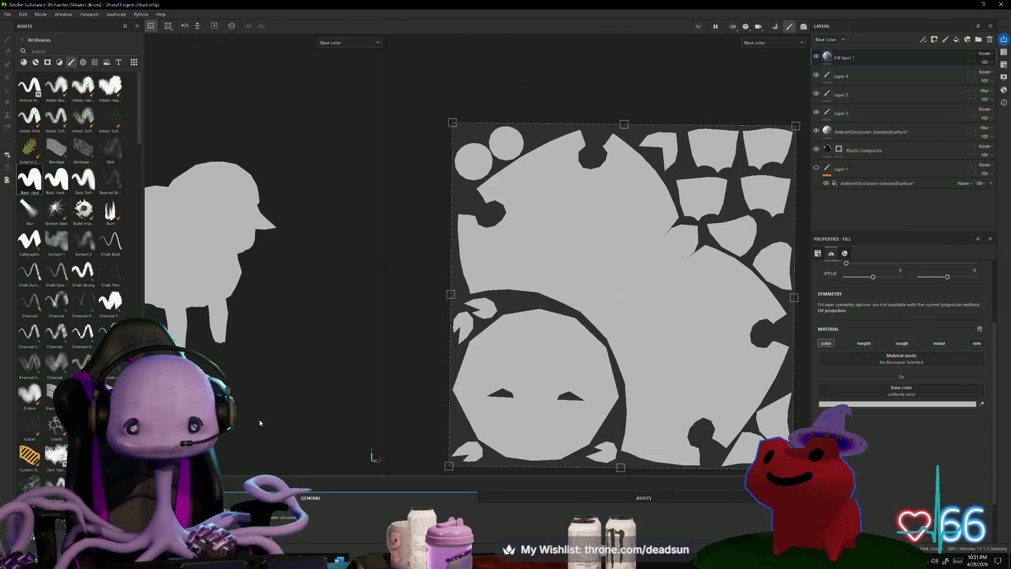
pyautogui.rightClick(862, 60)
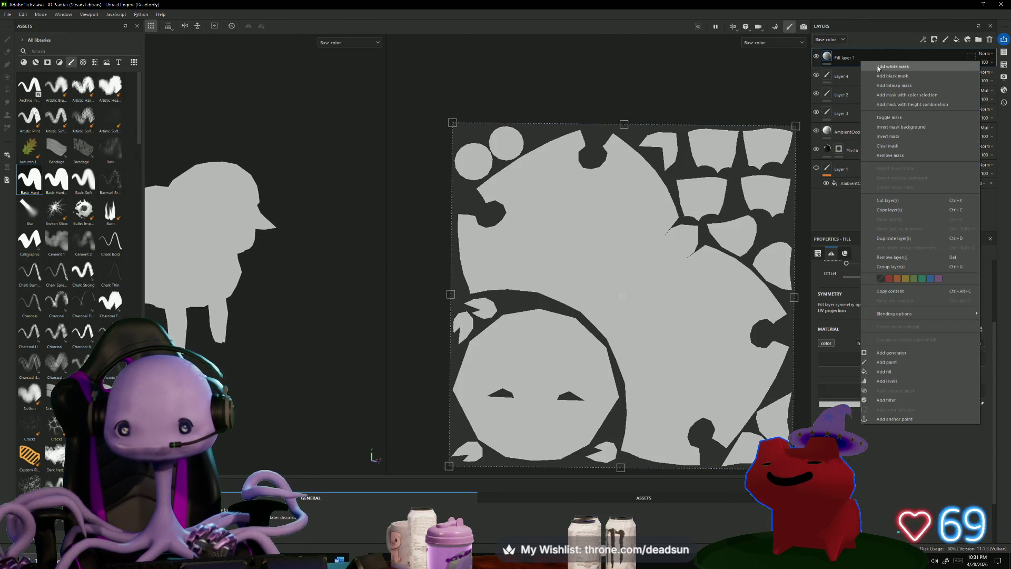
pyautogui.click(891, 76)
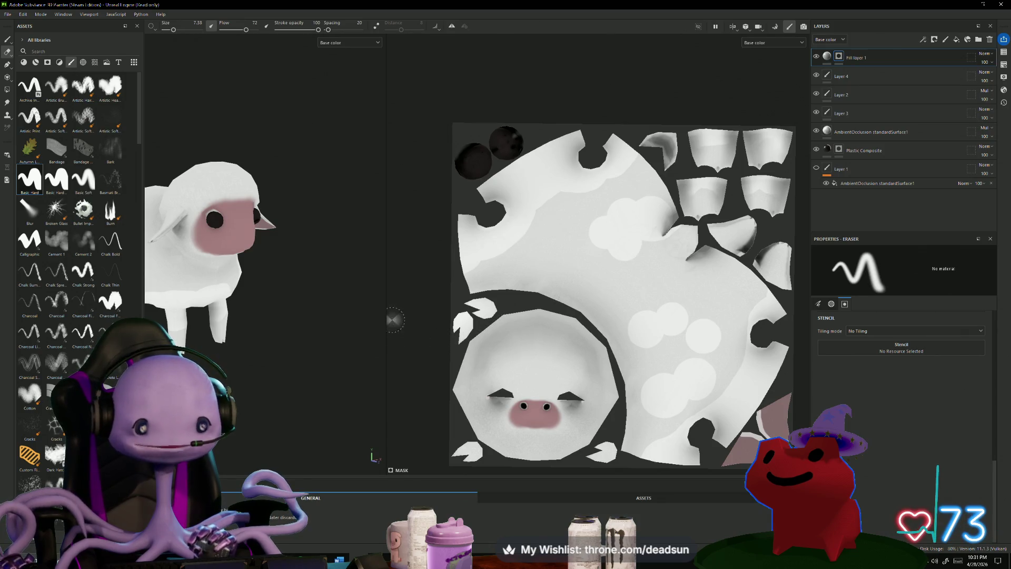
pyautogui.moveTo(401, 295)
pyautogui.keyDown('alt'); pyautogui.mouseDown()
pyautogui.moveTo(363, 341)
pyautogui.moveTo(343, 343)
pyautogui.mouseUp(); pyautogui.keyUp('alt')
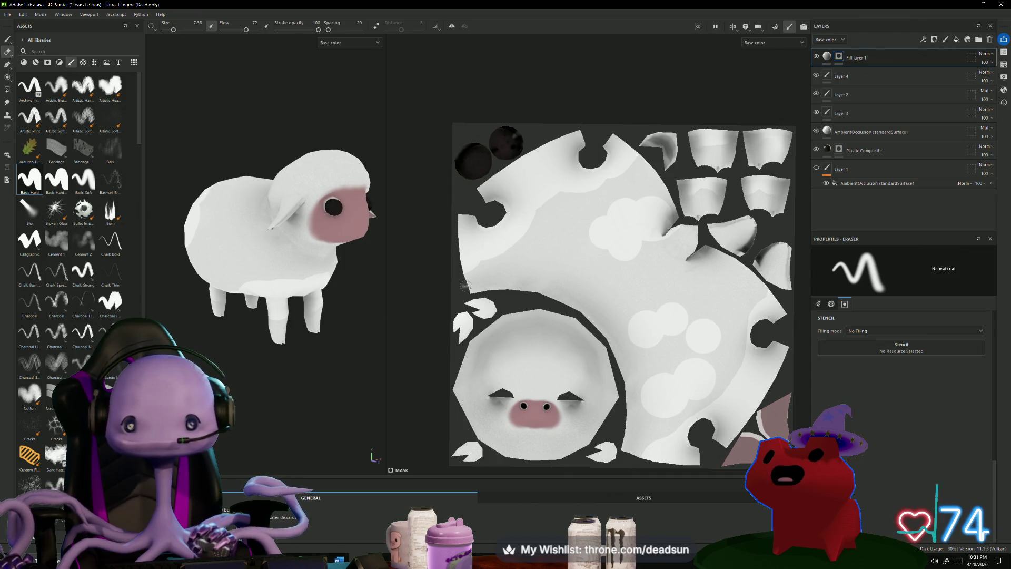
pyautogui.click(840, 57)
pyautogui.rightClick(841, 57)
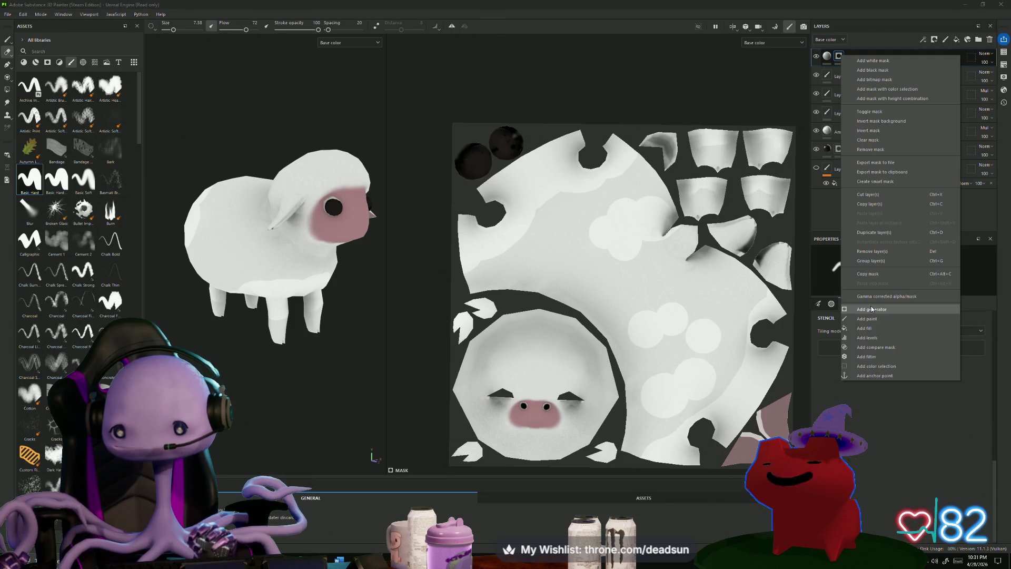
# Add an empty generator to Fill layer 1's mask and try a generator search for 'am'.
pyautogui.click(872, 309)
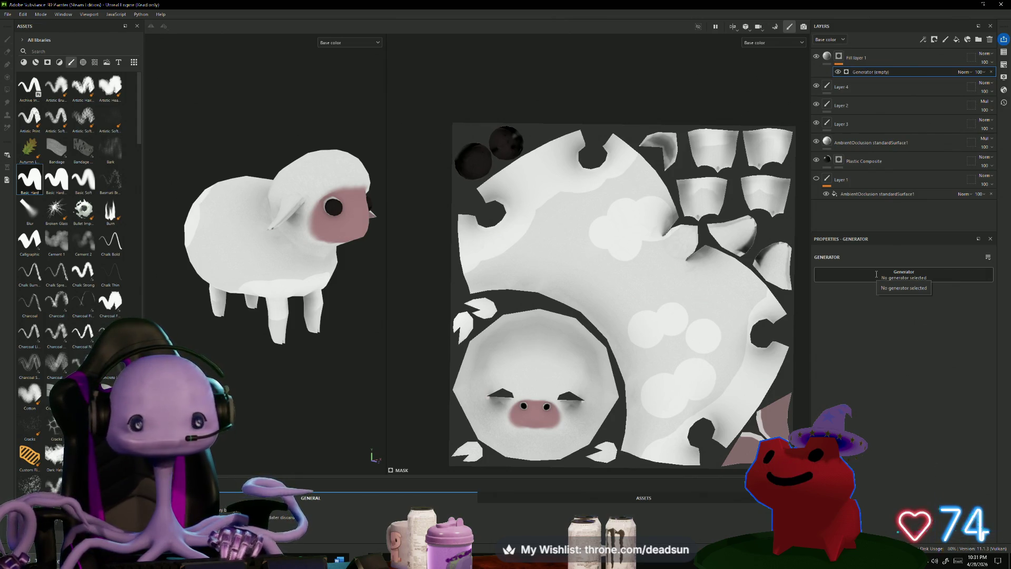
pyautogui.click(876, 275)
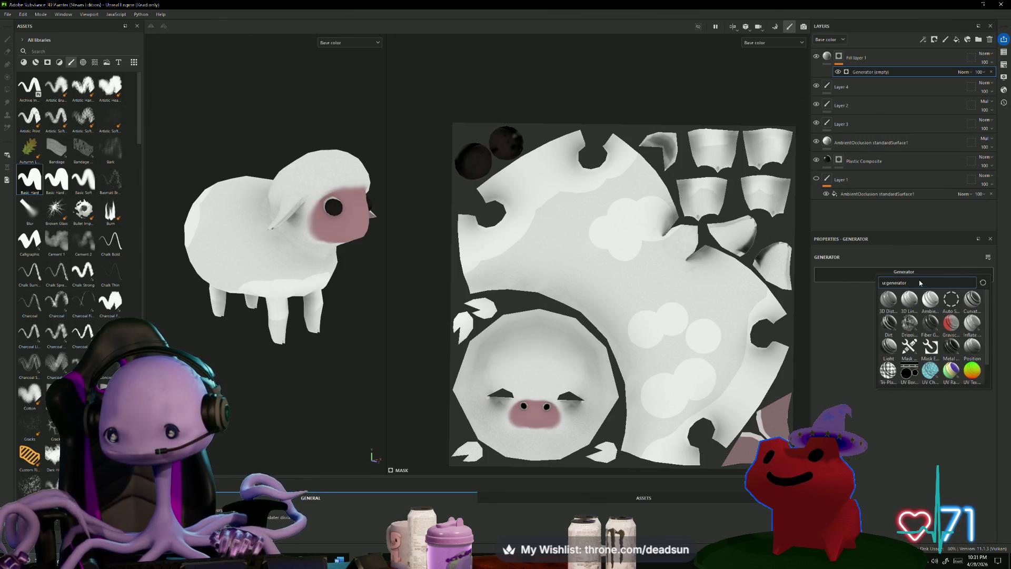
pyautogui.press('End')
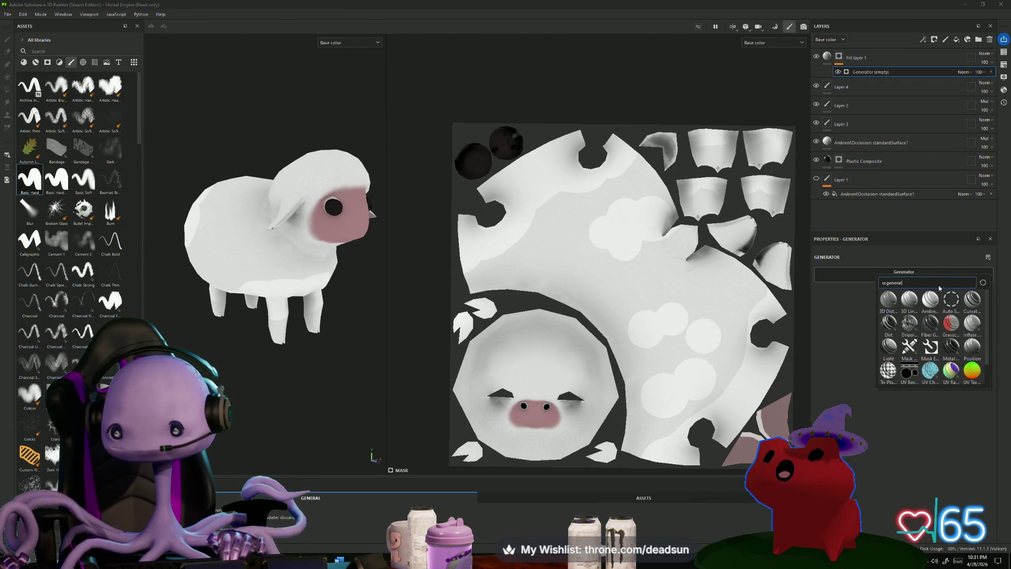
pyautogui.press('BackSpace')
pyautogui.press('BackSpace')
pyautogui.press('BackSpace')
pyautogui.write('am')
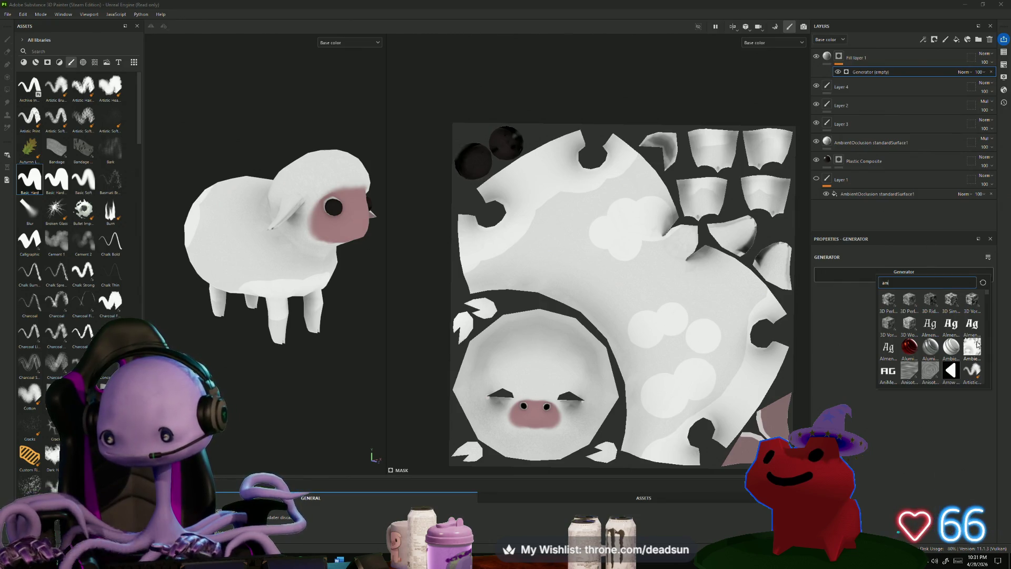
pyautogui.press('Escape')
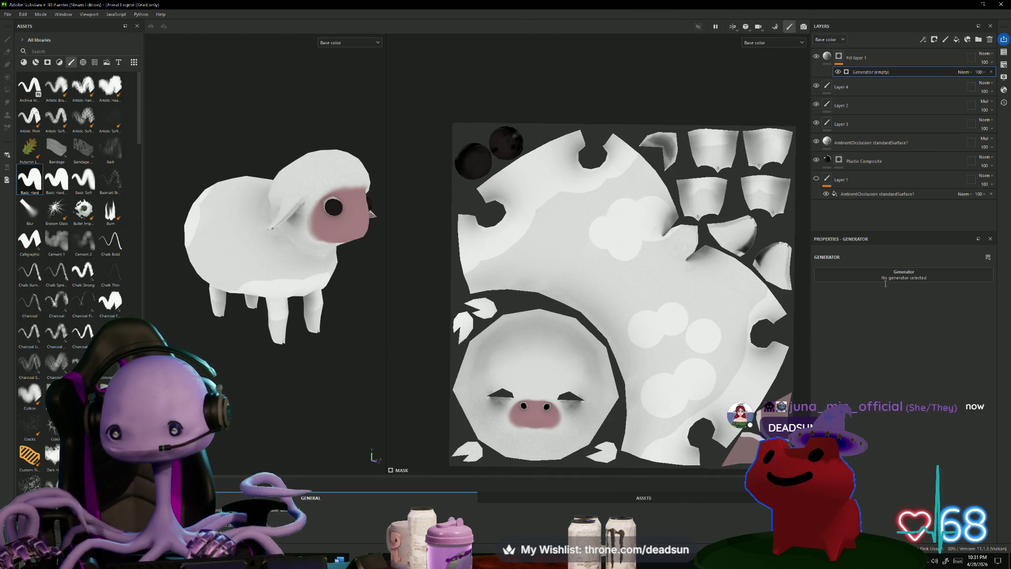
# Search the generator picker for 'amb' to list the ambient generators.
pyautogui.click(904, 275)
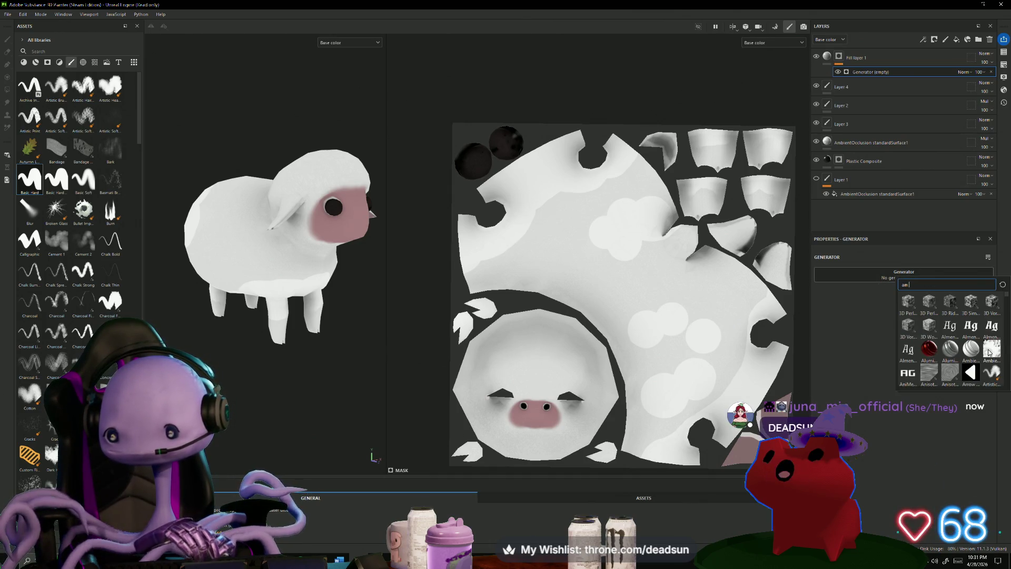
pyautogui.click(990, 349)
pyautogui.click(926, 278)
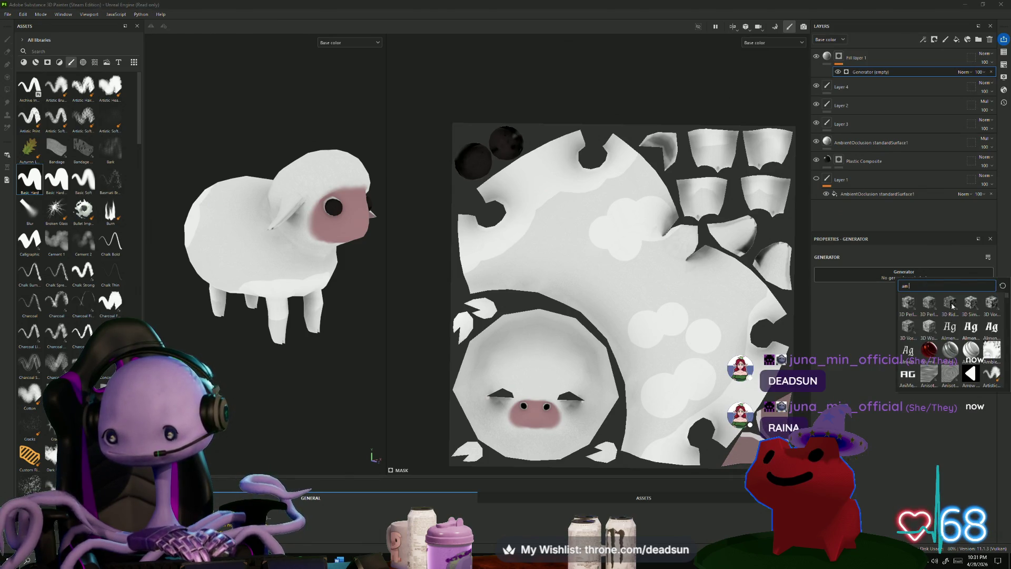
pyautogui.moveTo(930, 289)
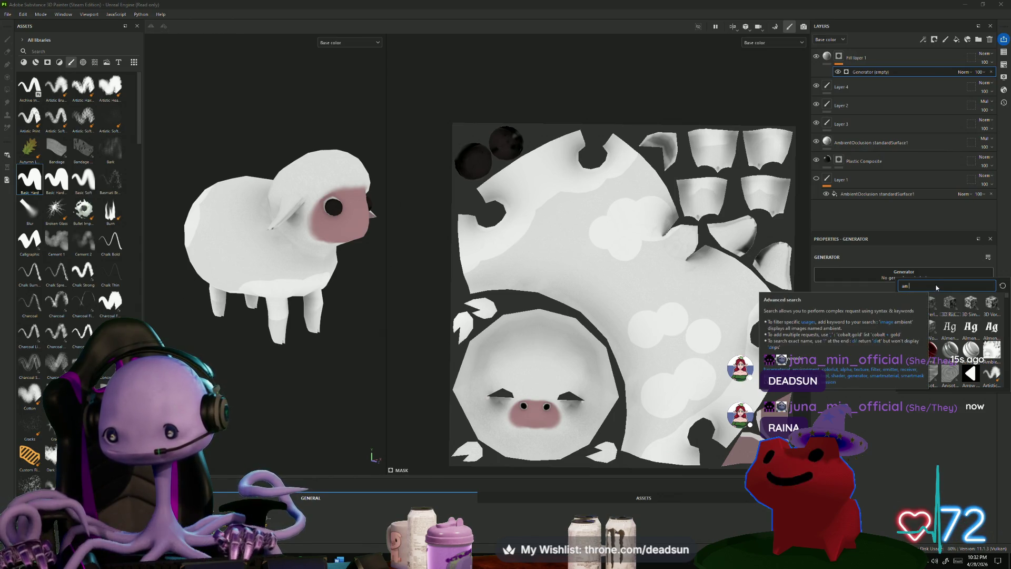
pyautogui.press('BackSpace')
pyautogui.press('BackSpace')
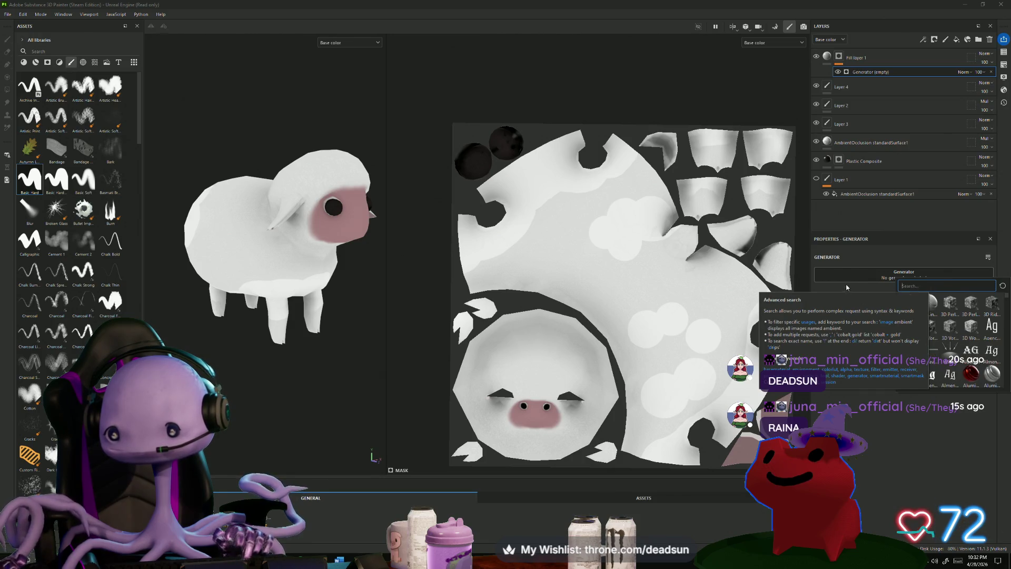
pyautogui.click(885, 249)
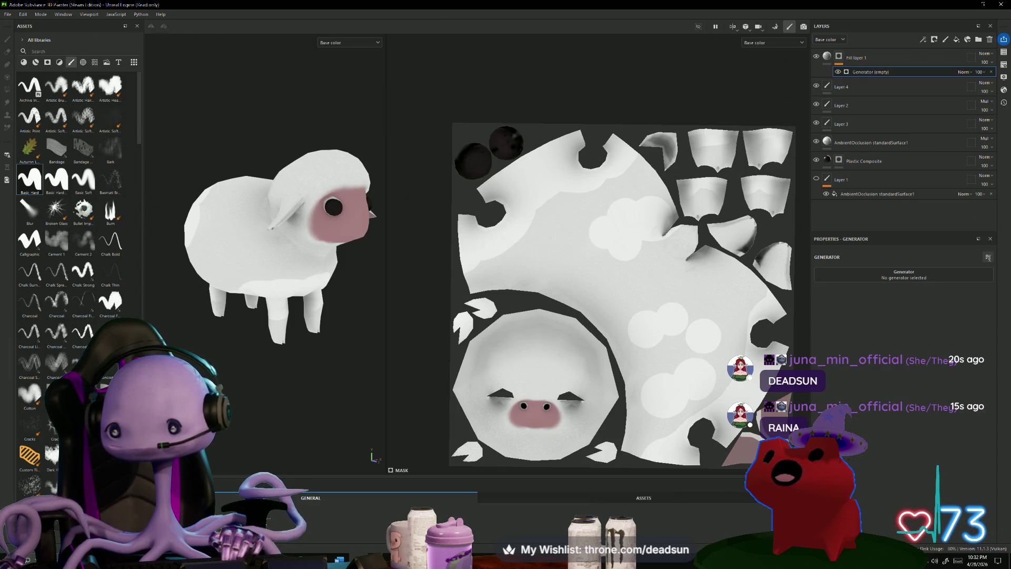
pyautogui.click(989, 258)
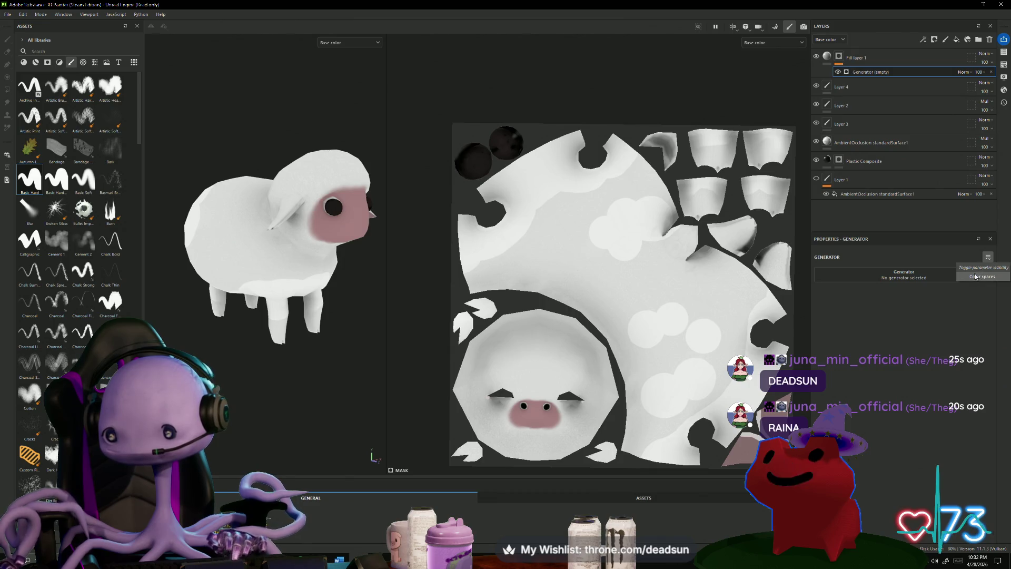
pyautogui.click(982, 277)
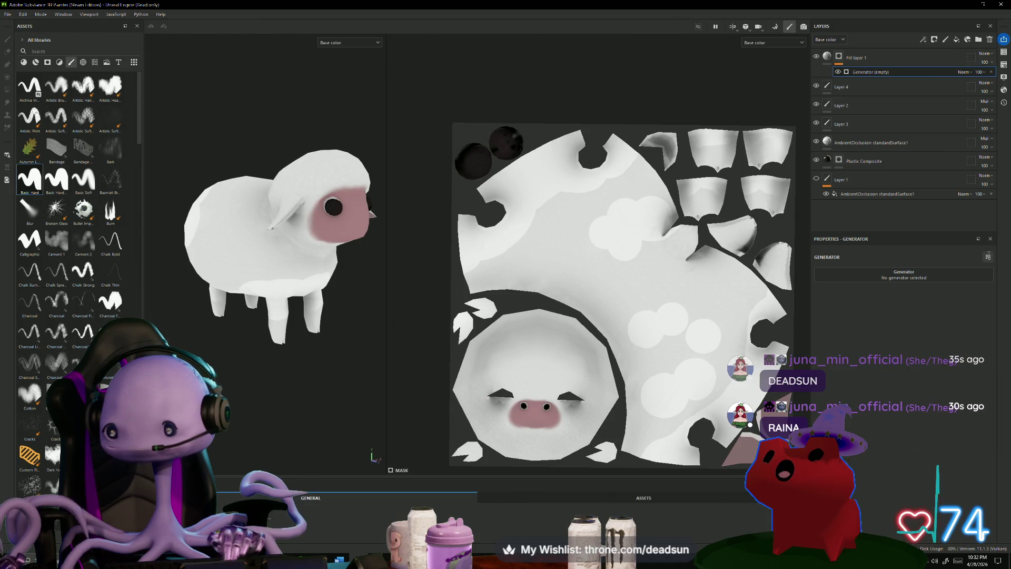
pyautogui.click(905, 277)
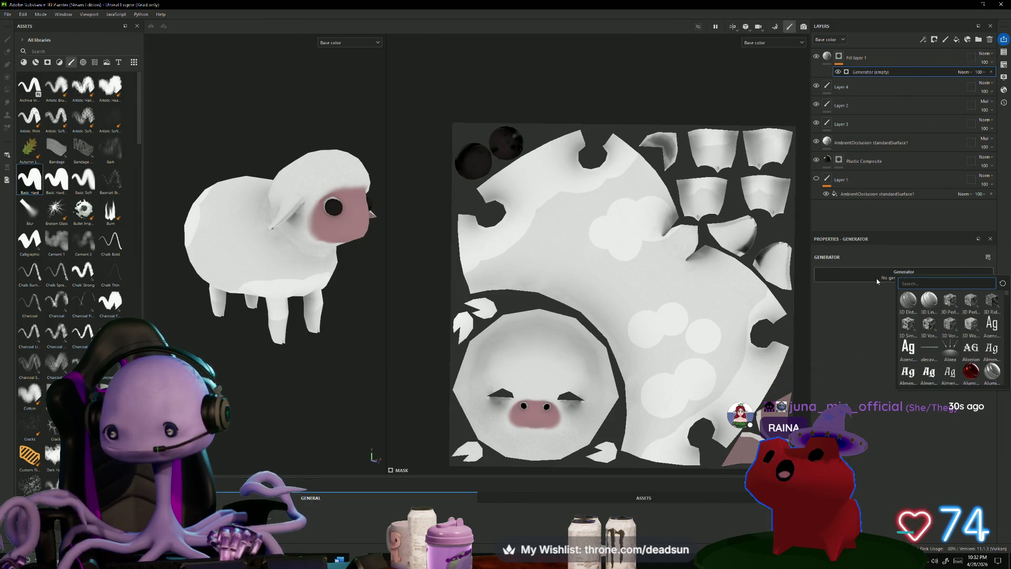
pyautogui.moveTo(931, 285)
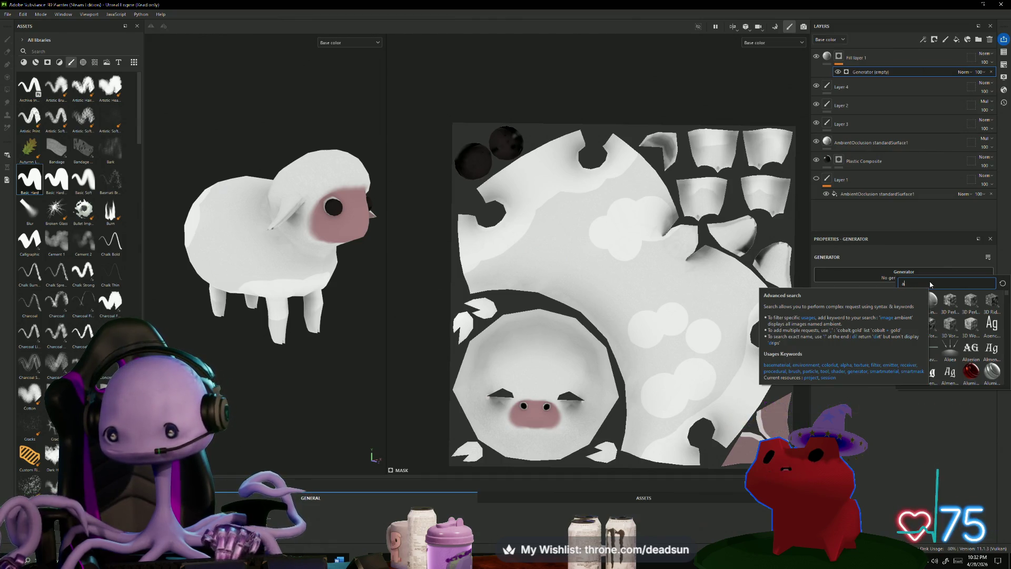
pyautogui.write('mb')
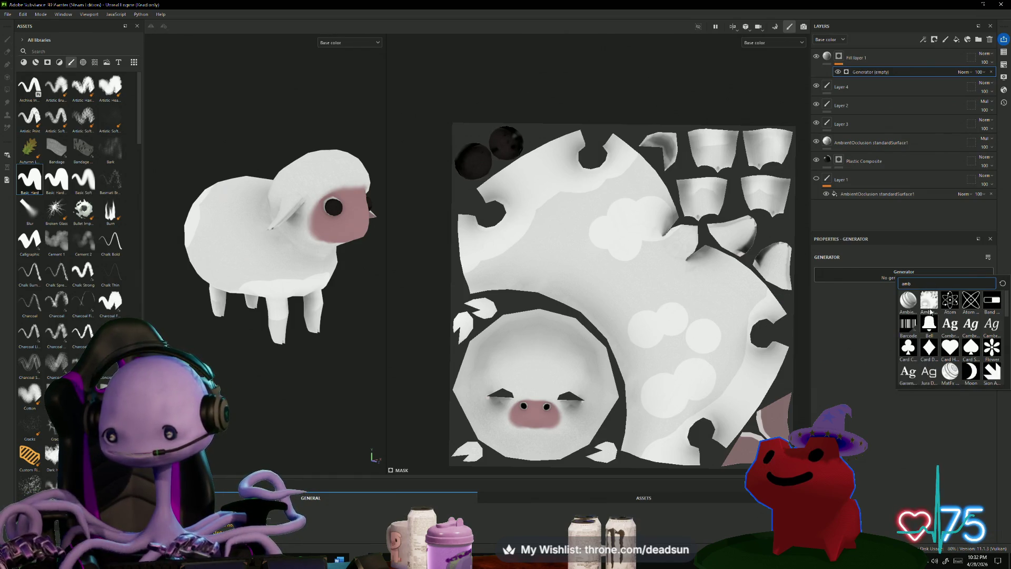
pyautogui.moveTo(930, 304)
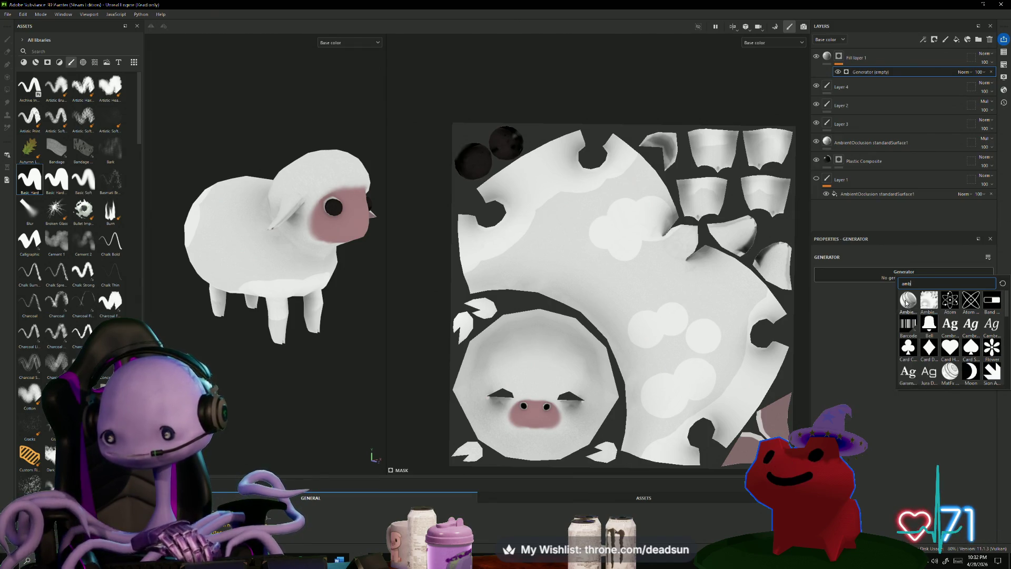
# Set the mask generator to Ambient Occlusion with Global Invert set to True.
pyautogui.click(906, 304)
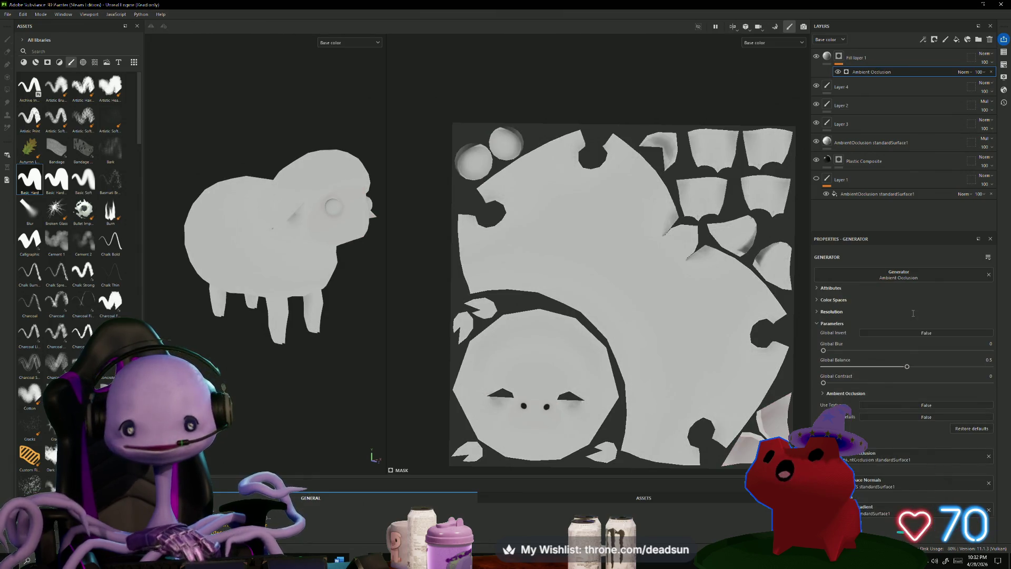
pyautogui.moveTo(241, 416)
pyautogui.keyDown('alt'); pyautogui.mouseDown()
pyautogui.moveTo(255, 269)
pyautogui.moveTo(274, 263)
pyautogui.moveTo(231, 269)
pyautogui.moveTo(264, 273)
pyautogui.moveTo(253, 380)
pyautogui.moveTo(219, 386)
pyautogui.moveTo(263, 379)
pyautogui.mouseUp(); pyautogui.keyUp('alt')
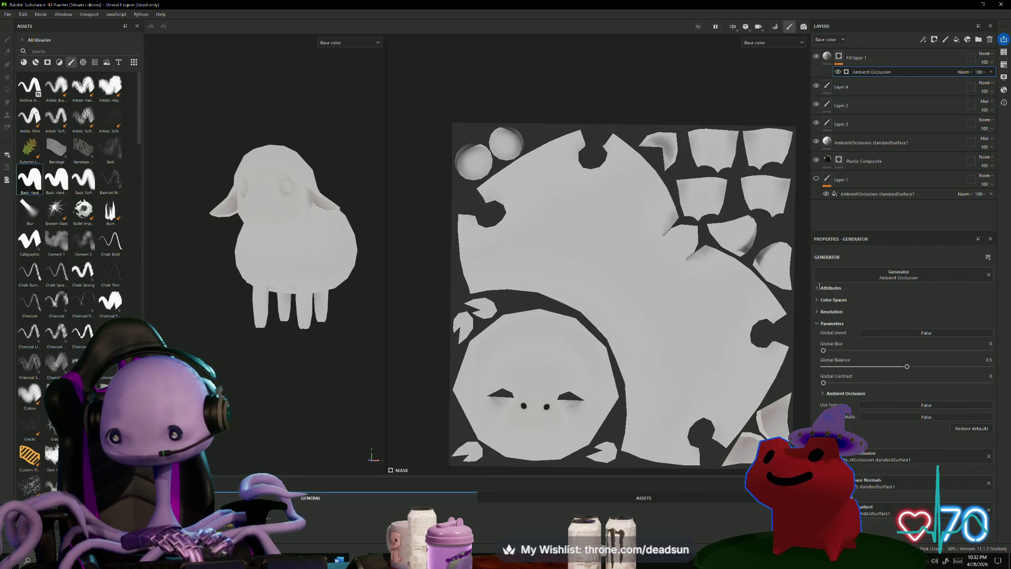
pyautogui.click(920, 333)
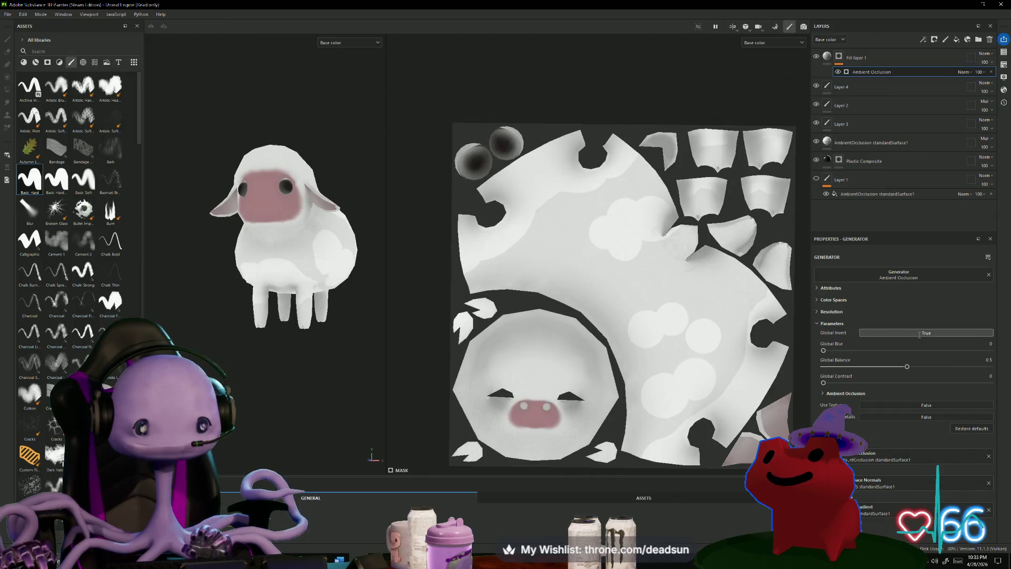
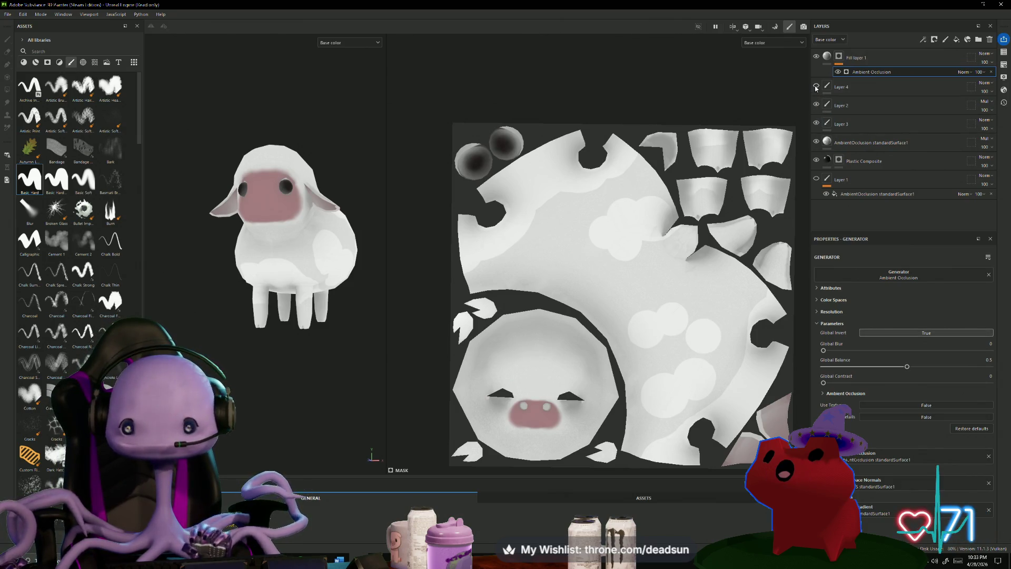
# Hide Layer 2, comparing the sheep with and without its pink nose and cloud patches.
pyautogui.click(816, 104)
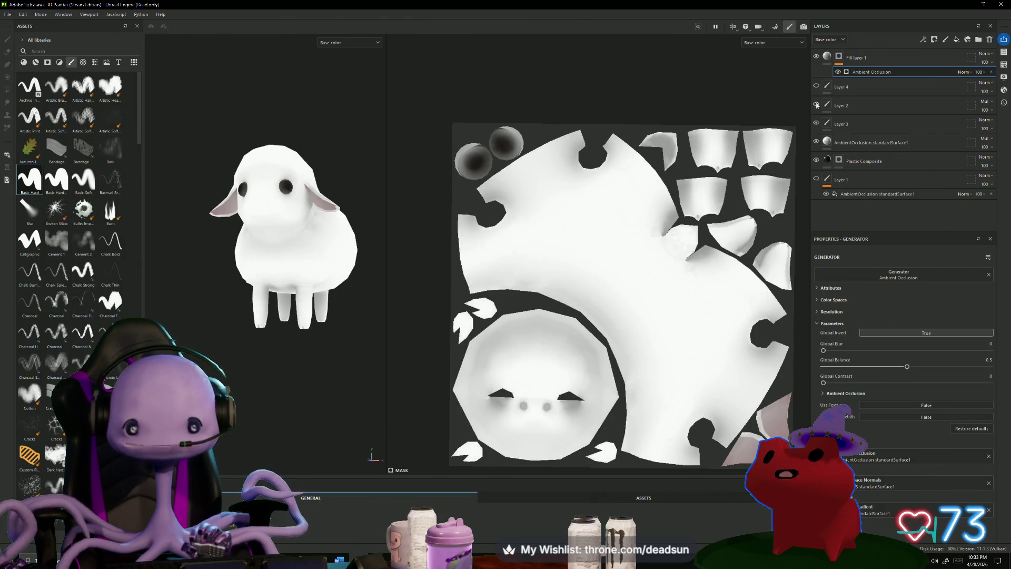
pyautogui.click(816, 105)
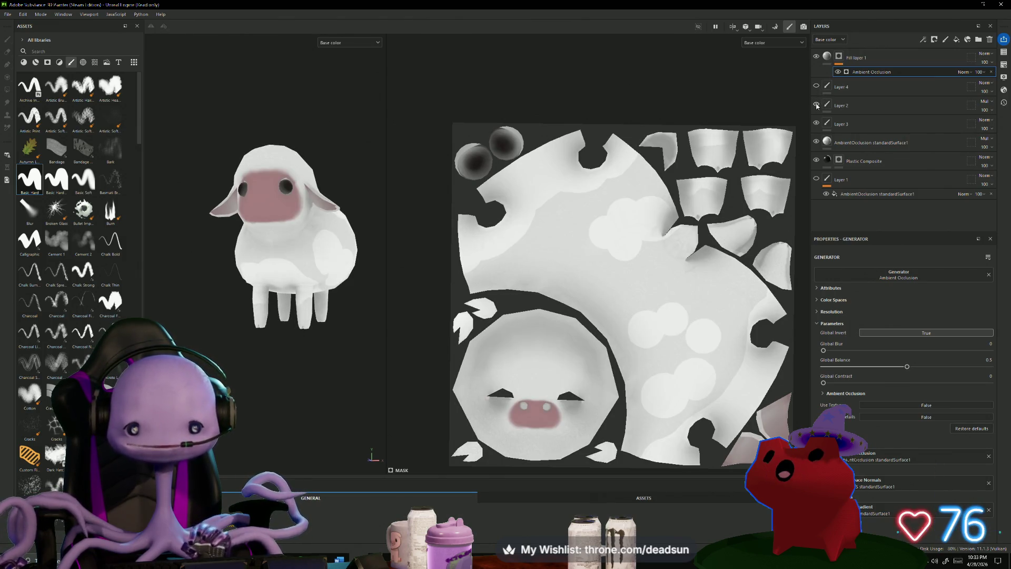
pyautogui.click(816, 105)
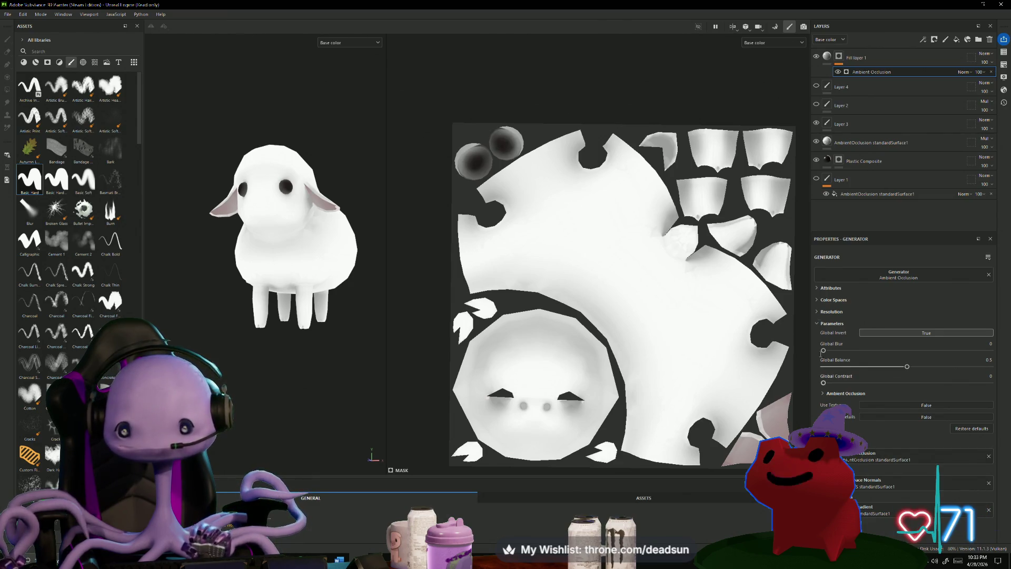
pyautogui.rightClick(879, 75)
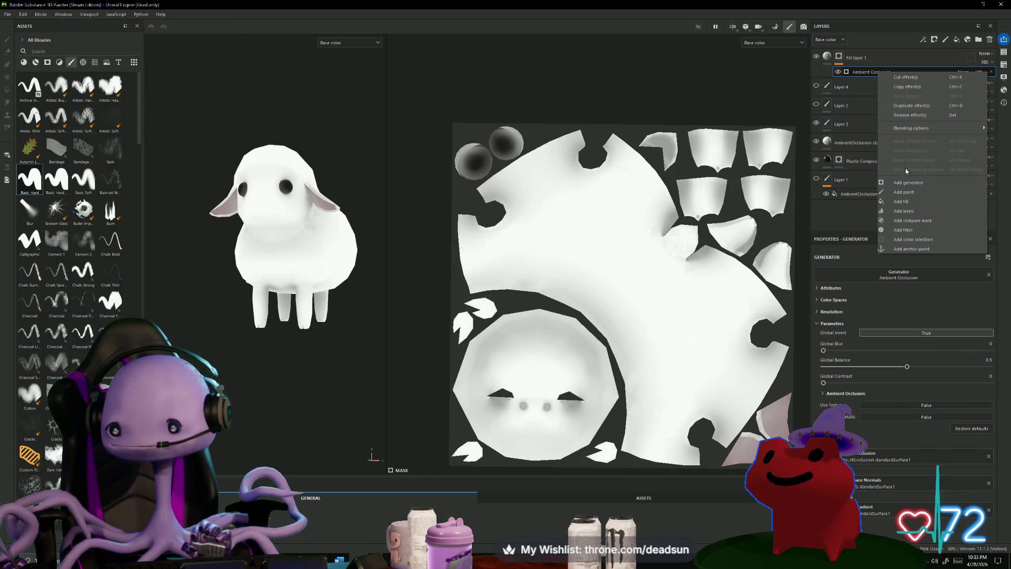
# Add a Blur Slope filter above Fill layer 1's Ambient Occlusion effect.
pyautogui.click(901, 231)
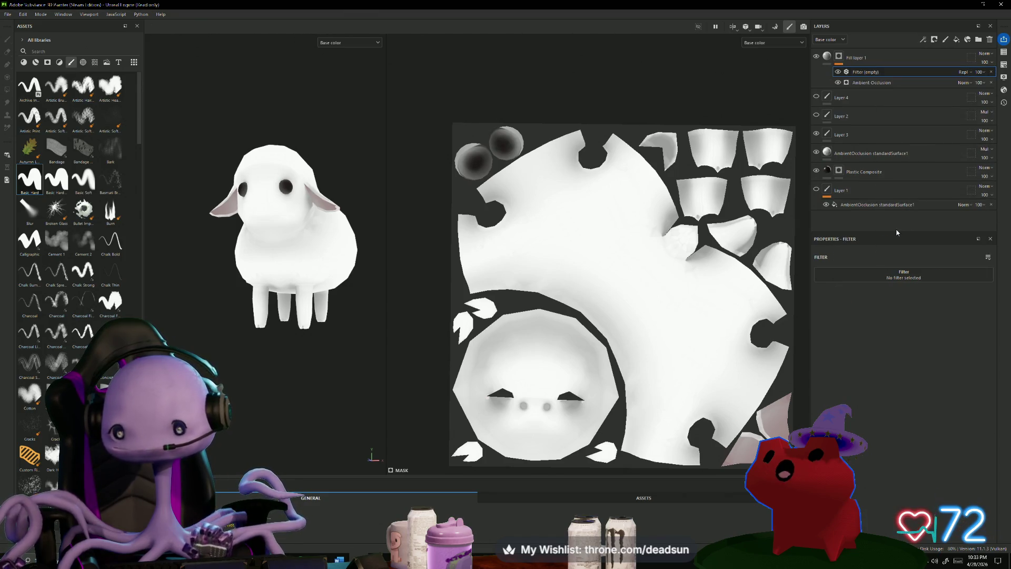
pyautogui.click(904, 277)
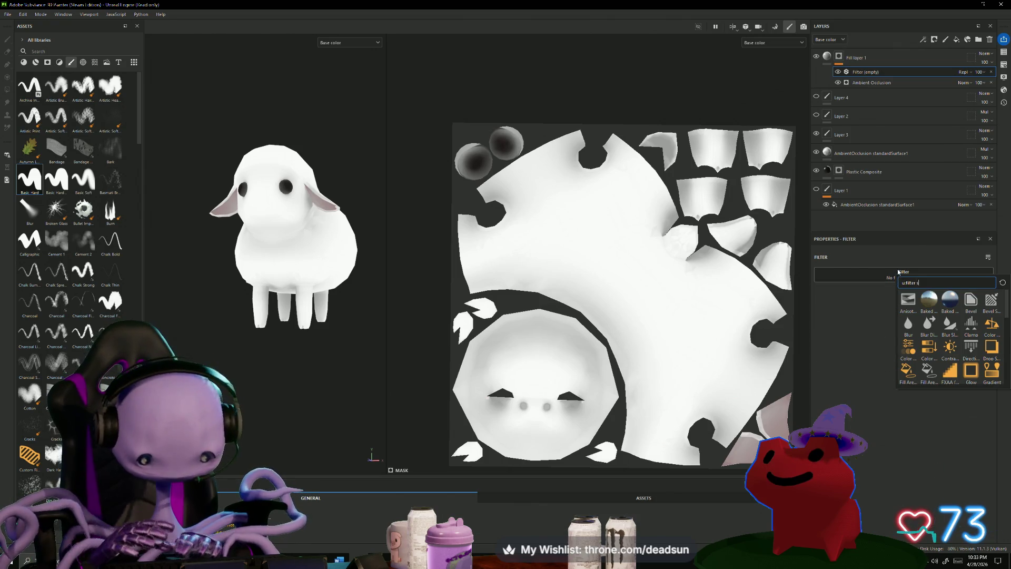
pyautogui.write('slop')
pyautogui.click(908, 303)
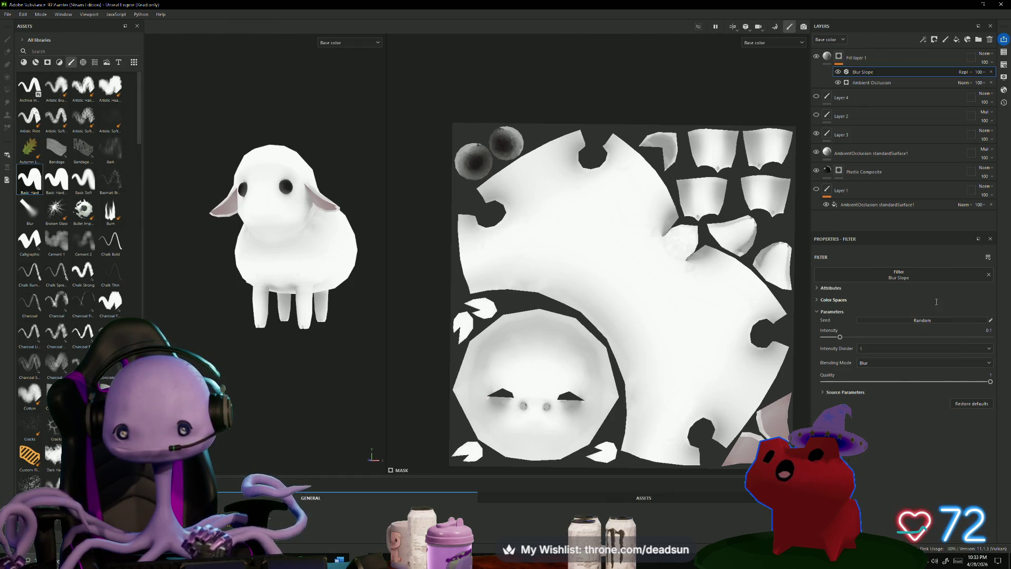
# Lower Blur Slope intensity to 0.738 and quality to about 0.21.
pyautogui.moveTo(840, 337)
pyautogui.mouseDown()
pyautogui.moveTo(978, 340)
pyautogui.moveTo(824, 350)
pyautogui.moveTo(927, 339)
pyautogui.moveTo(1002, 349)
pyautogui.moveTo(942, 338)
pyautogui.moveTo(963, 347)
pyautogui.moveTo(827, 348)
pyautogui.moveTo(978, 346)
pyautogui.moveTo(926, 344)
pyautogui.mouseUp()
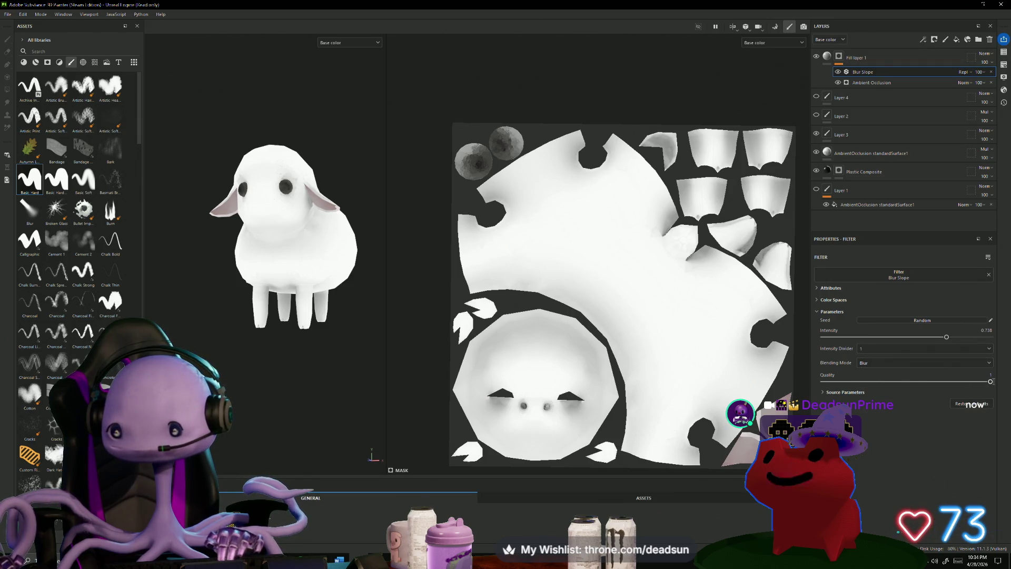
pyautogui.moveTo(967, 381); pyautogui.dragTo(841, 381)
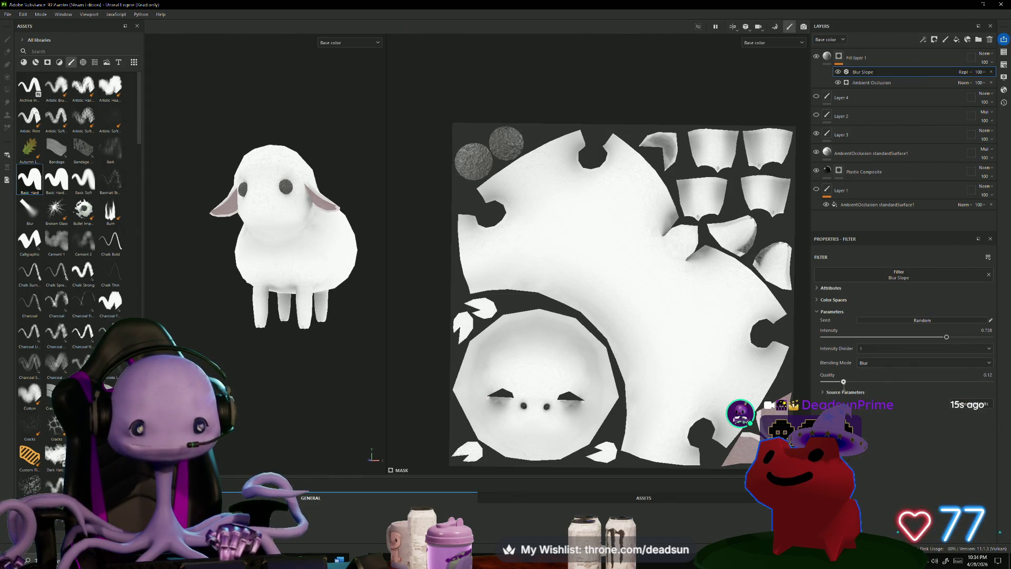
pyautogui.moveTo(854, 382)
pyautogui.mouseDown()
pyautogui.moveTo(837, 382)
pyautogui.moveTo(859, 382)
pyautogui.mouseUp()
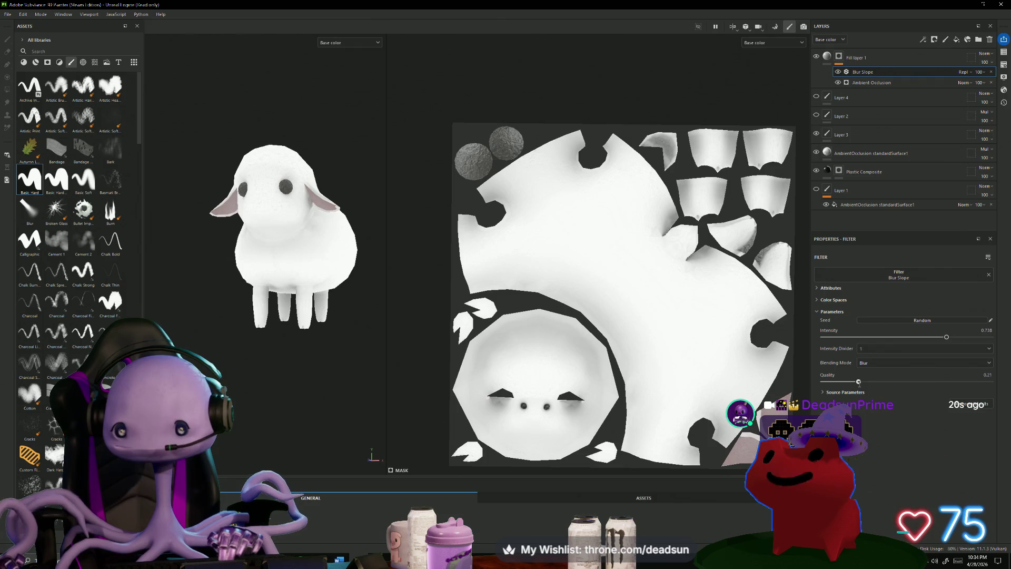
pyautogui.click(867, 82)
# Raise Ambient Occlusion Global Balance and ease Global Contrast to 0.67, checking from above.
pyautogui.moveTo(907, 366)
pyautogui.mouseDown()
pyautogui.moveTo(950, 366)
pyautogui.moveTo(833, 366)
pyautogui.mouseUp()
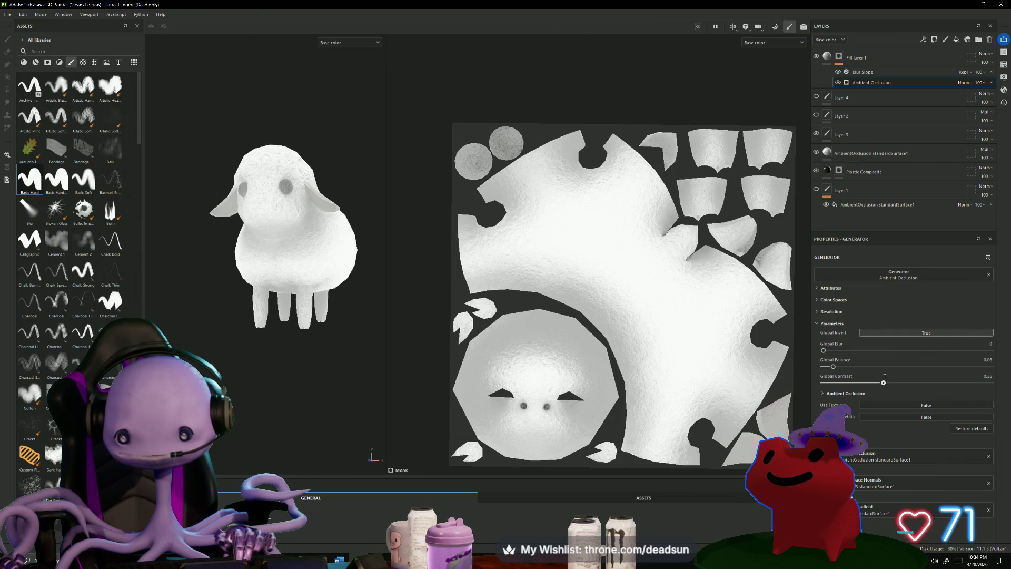
pyautogui.moveTo(937, 376); pyautogui.dragTo(934, 376)
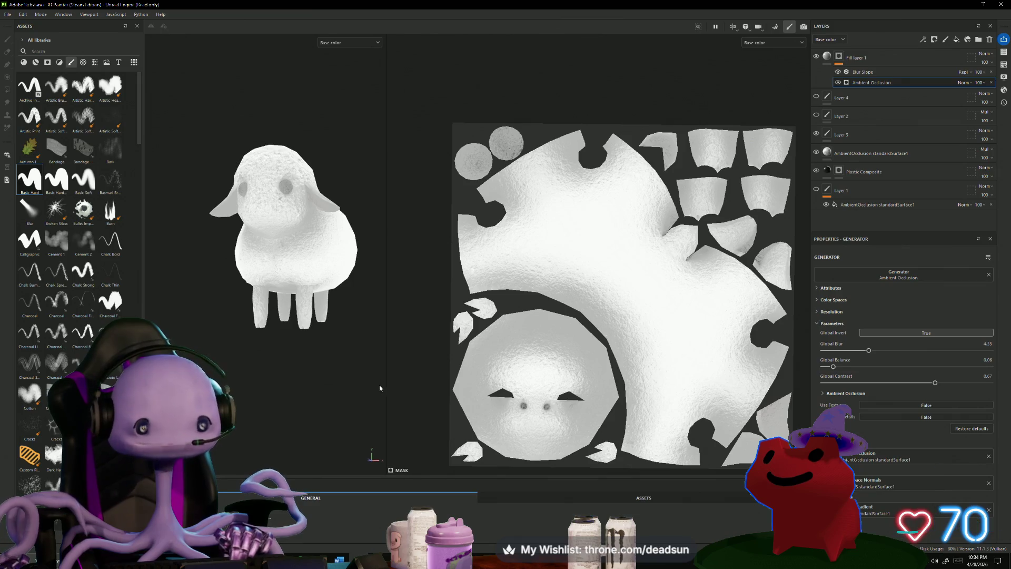
pyautogui.moveTo(358, 374)
pyautogui.keyDown('alt'); pyautogui.mouseDown()
pyautogui.moveTo(327, 414)
pyautogui.moveTo(354, 354)
pyautogui.moveTo(345, 345)
pyautogui.moveTo(266, 393)
pyautogui.moveTo(289, 361)
pyautogui.moveTo(362, 366)
pyautogui.mouseUp(); pyautogui.keyUp('alt')
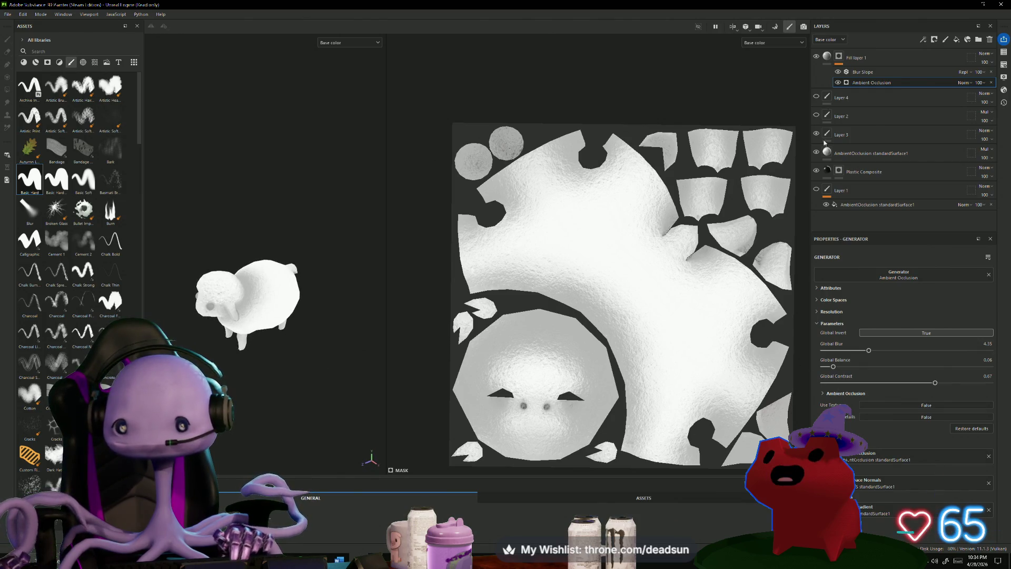
# Set Fill layer 1's base colour to pale pink-grey D6CBCB and inspect the sheep.
pyautogui.click(826, 58)
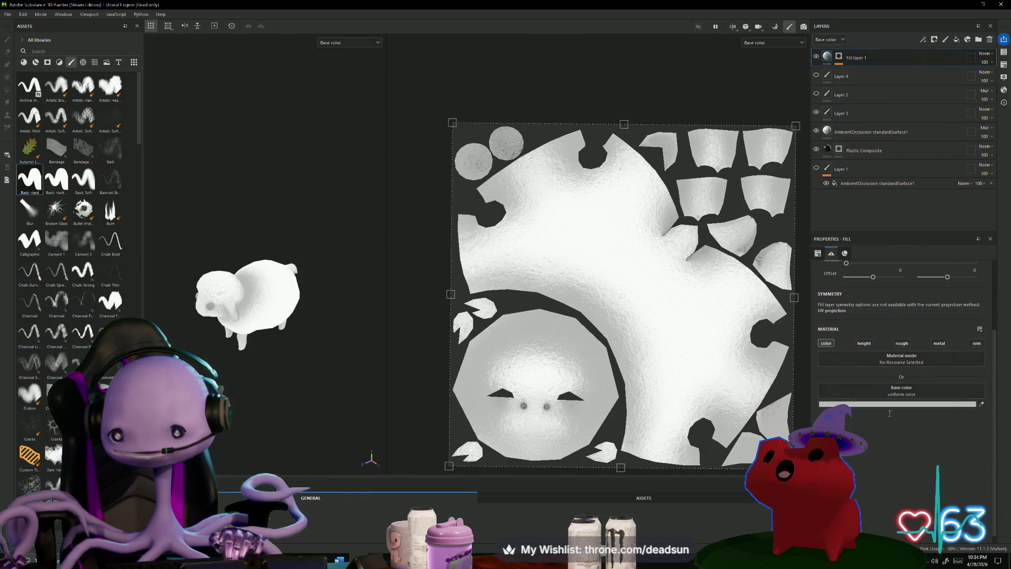
pyautogui.click(920, 404)
pyautogui.moveTo(933, 380)
pyautogui.mouseDown()
pyautogui.moveTo(924, 369)
pyautogui.moveTo(921, 388)
pyautogui.moveTo(918, 355)
pyautogui.moveTo(916, 387)
pyautogui.moveTo(907, 368)
pyautogui.moveTo(914, 375)
pyautogui.mouseUp()
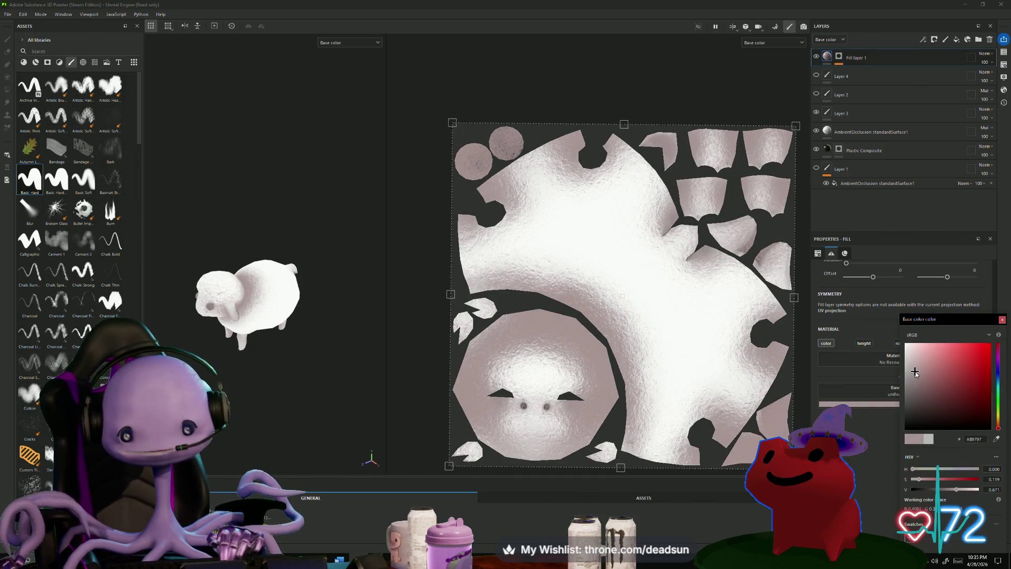
pyautogui.moveTo(917, 371); pyautogui.dragTo(910, 359)
pyautogui.moveTo(364, 364)
pyautogui.keyDown('alt'); pyautogui.mouseDown()
pyautogui.moveTo(355, 280)
pyautogui.moveTo(325, 353)
pyautogui.moveTo(327, 414)
pyautogui.moveTo(336, 277)
pyautogui.moveTo(358, 177)
pyautogui.moveTo(324, 260)
pyautogui.moveTo(326, 378)
pyautogui.moveTo(389, 352)
pyautogui.mouseUp(); pyautogui.keyUp('alt')
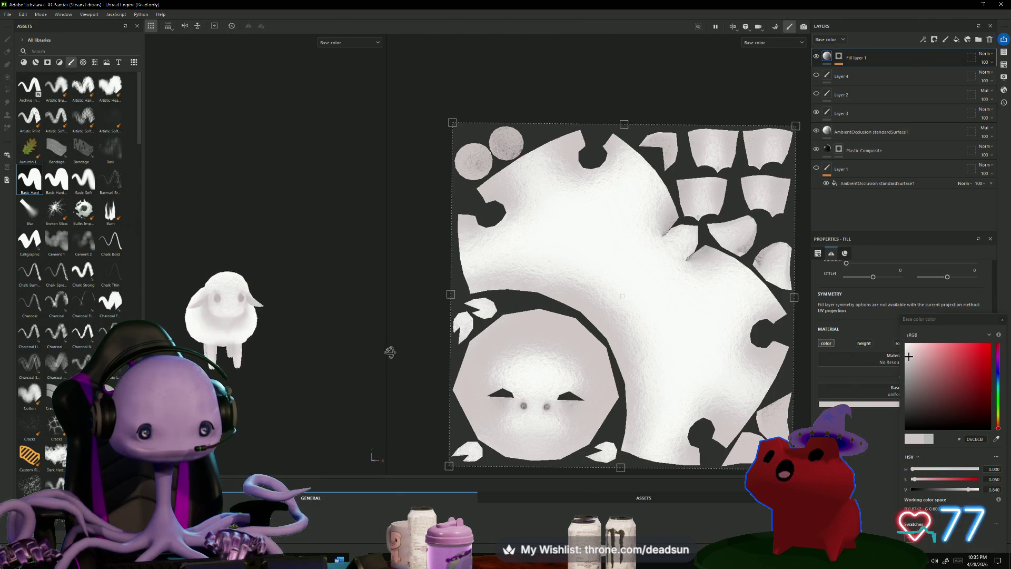
pyautogui.moveTo(409, 295)
pyautogui.keyDown('alt'); pyautogui.mouseDown()
pyautogui.moveTo(471, 367)
pyautogui.moveTo(293, 397)
pyautogui.moveTo(454, 258)
pyautogui.mouseUp(); pyautogui.keyUp('alt')
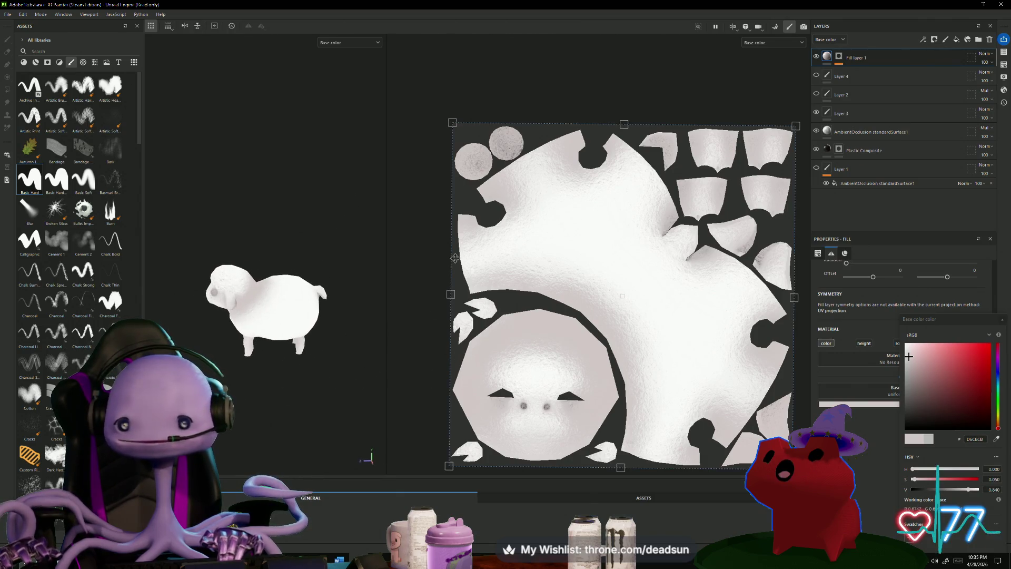
pyautogui.moveTo(273, 398)
pyautogui.keyDown('alt'); pyautogui.mouseDown()
pyautogui.moveTo(262, 395)
pyautogui.moveTo(314, 350)
pyautogui.mouseUp(); pyautogui.keyUp('alt')
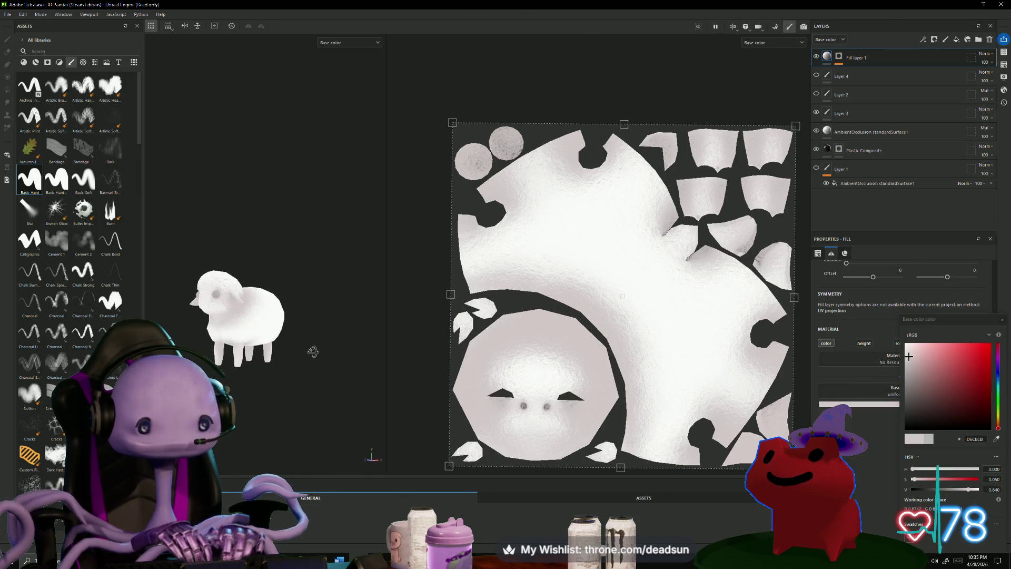
pyautogui.scroll(5, 307, 388)
pyautogui.moveTo(310, 396)
pyautogui.keyDown('alt'); pyautogui.mouseDown()
pyautogui.moveTo(334, 388)
pyautogui.moveTo(330, 219)
pyautogui.moveTo(321, 255)
pyautogui.moveTo(395, 461)
pyautogui.moveTo(304, 460)
pyautogui.moveTo(299, 437)
pyautogui.mouseUp(); pyautogui.keyUp('alt')
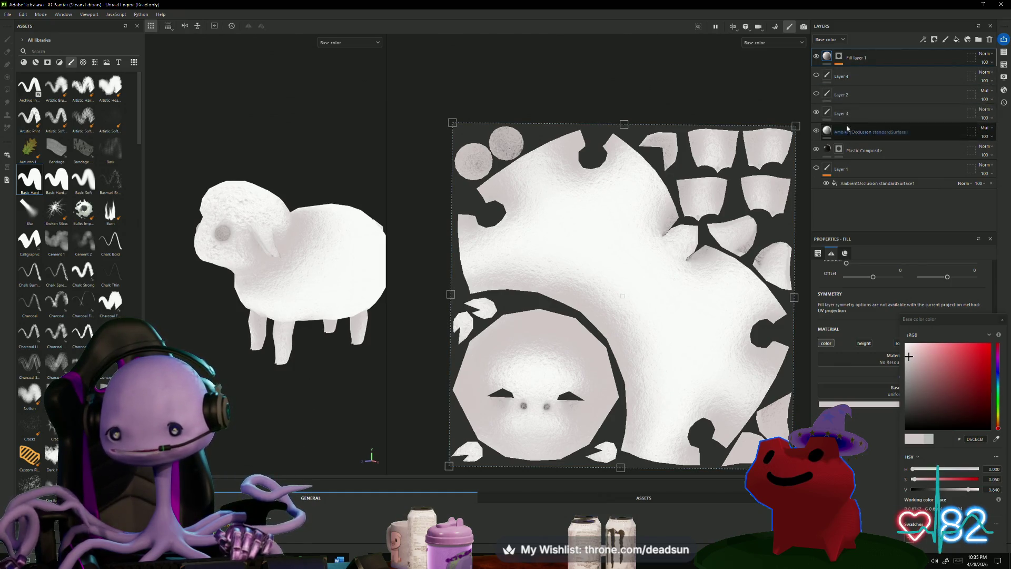
pyautogui.click(816, 95)
pyautogui.click(817, 94)
pyautogui.click(817, 94)
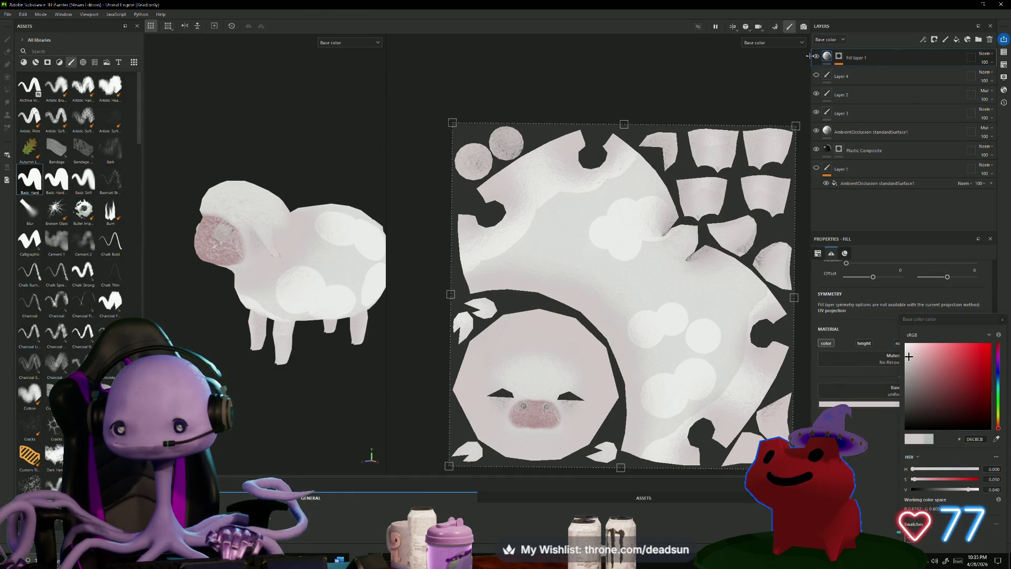
pyautogui.click(817, 58)
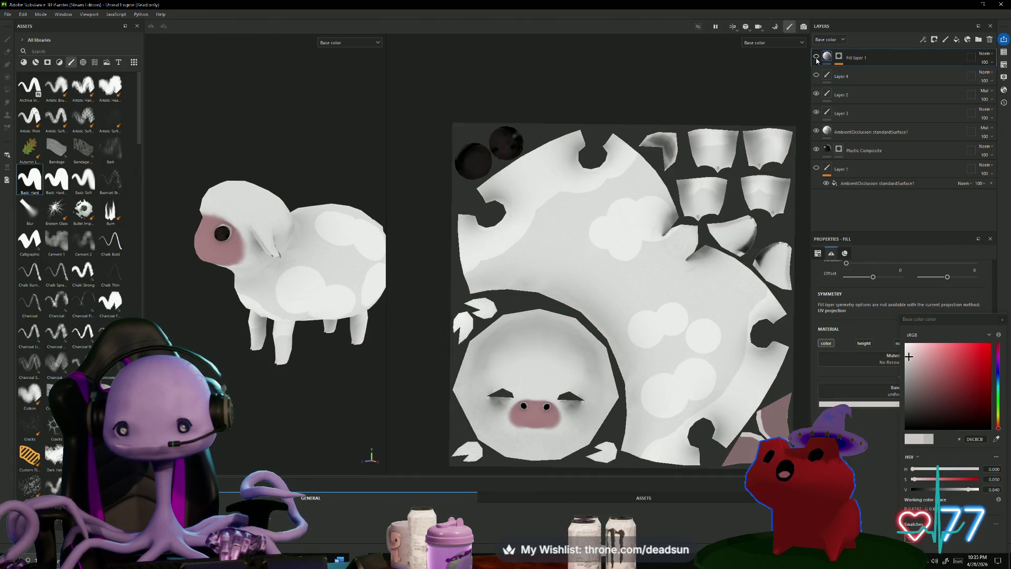
pyautogui.click(816, 58)
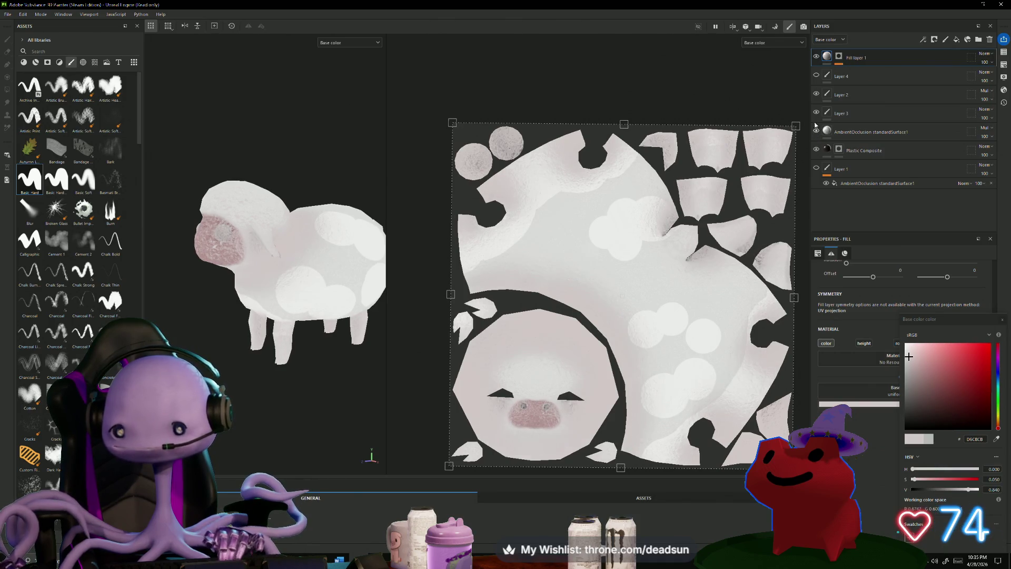
pyautogui.click(817, 94)
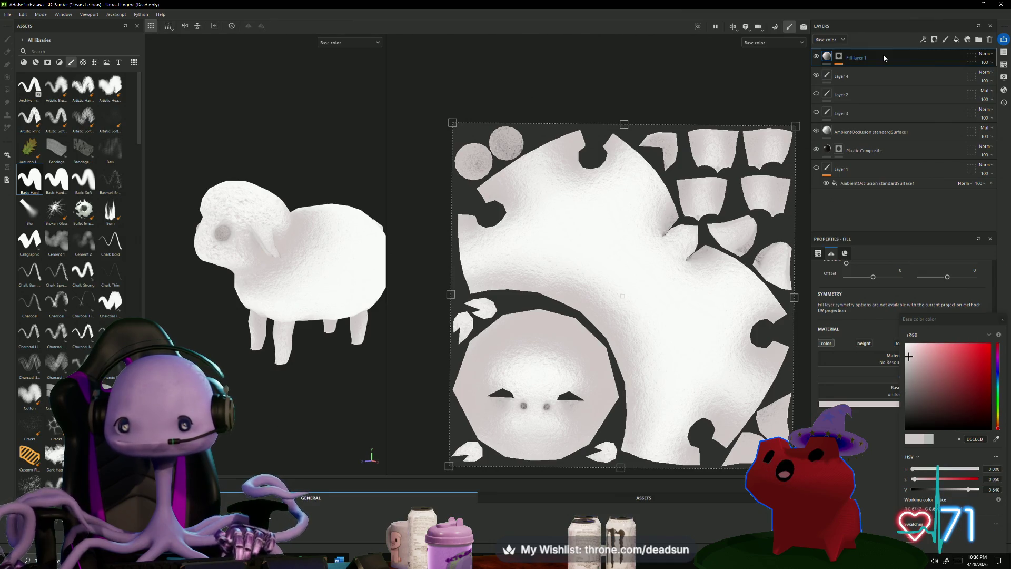
pyautogui.rightClick(839, 59)
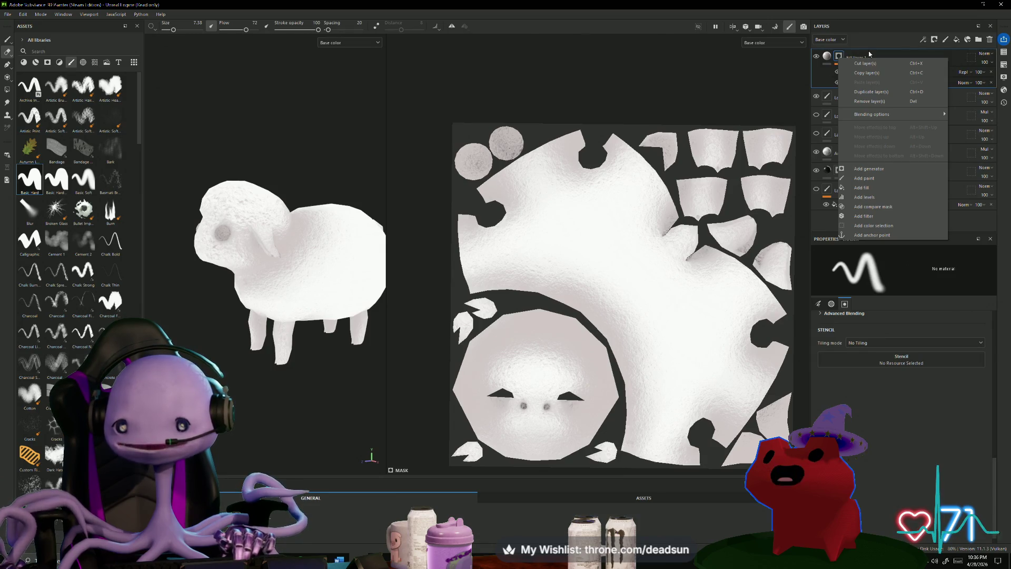
# Insert a Paint effect atop Fill layer 1's stack, then choose the Polygon Fill tool.
pyautogui.press('Escape')
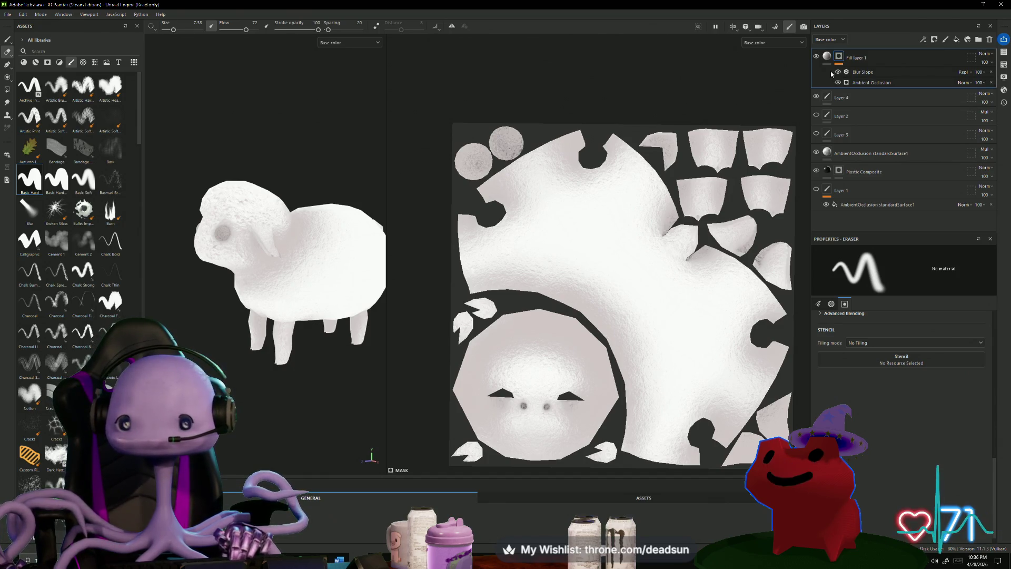
pyautogui.doubleClick(858, 58)
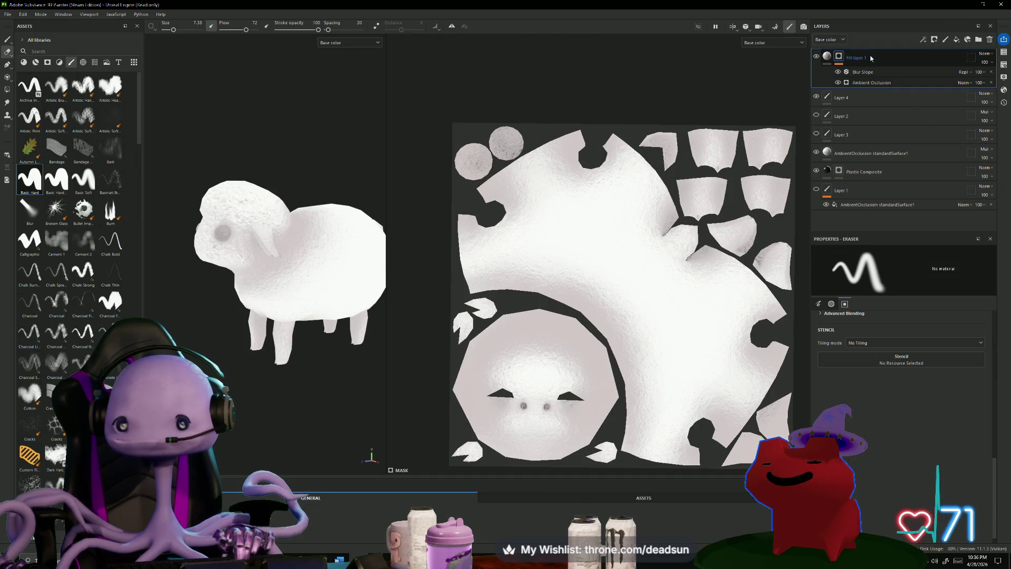
pyautogui.rightClick(869, 72)
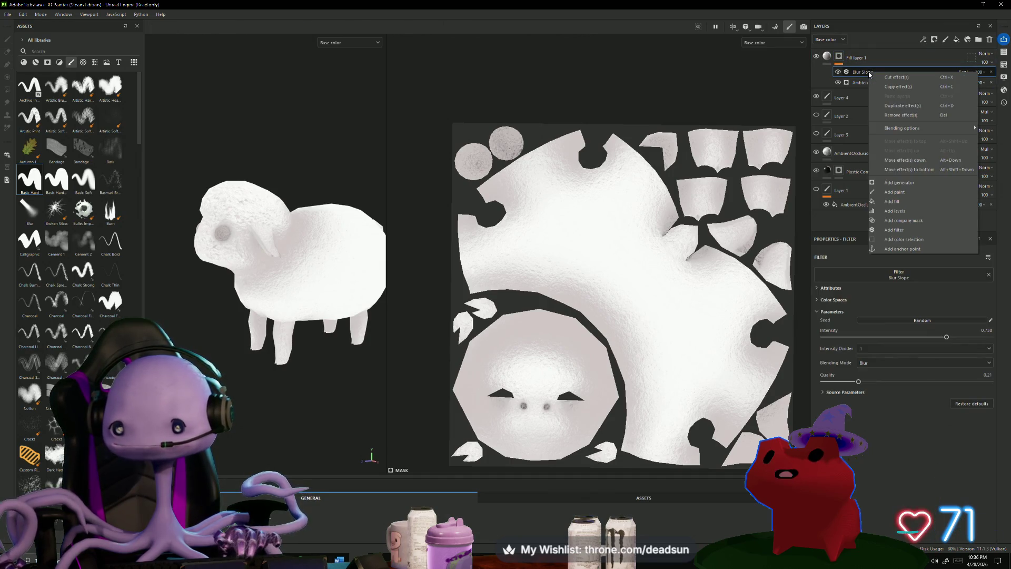
pyautogui.click(896, 193)
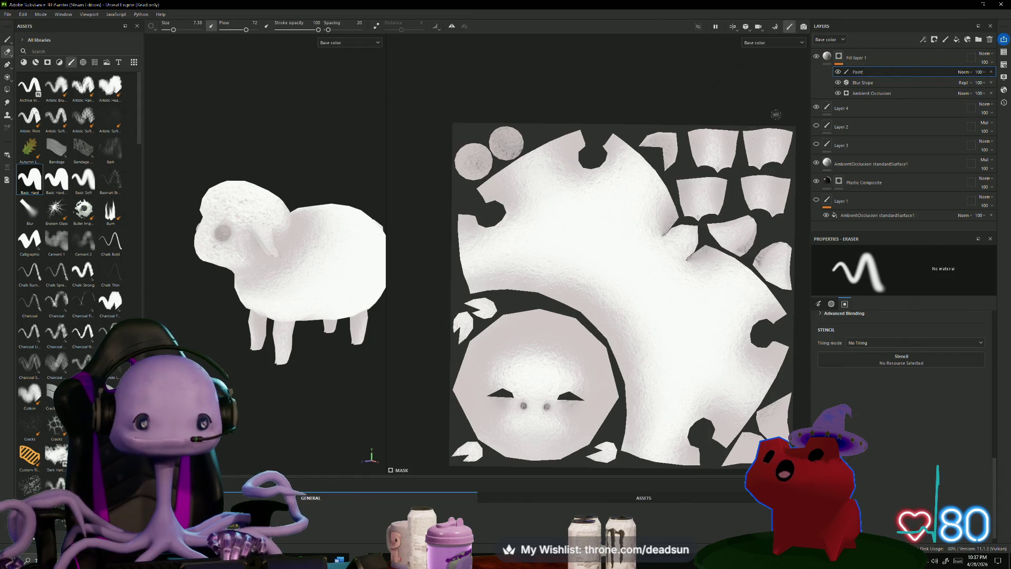
pyautogui.click(856, 59)
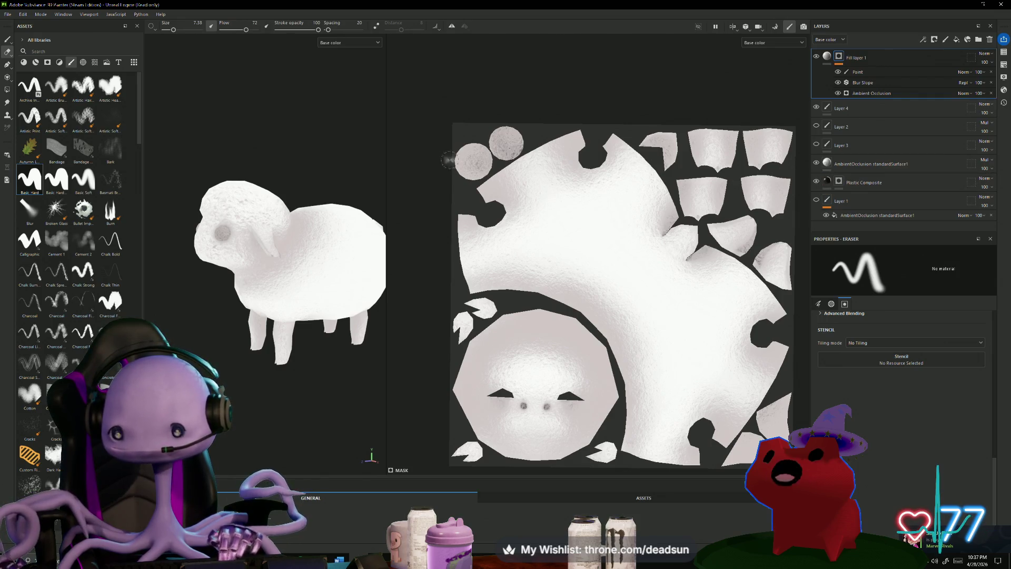
pyautogui.click(7, 90)
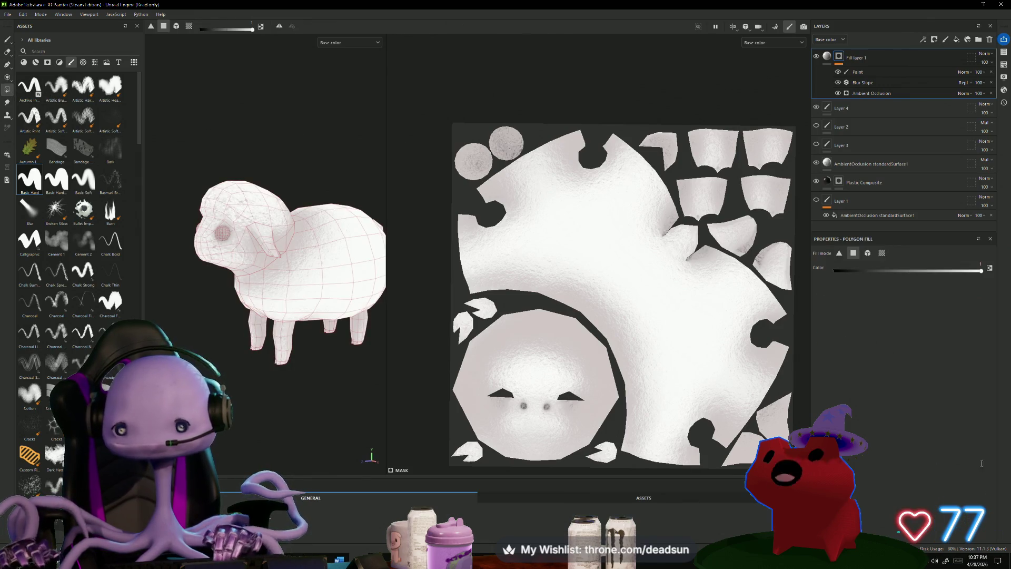
# Add a new paint layer with a near-black colour and Polygon Fill selected.
pyautogui.click(946, 39)
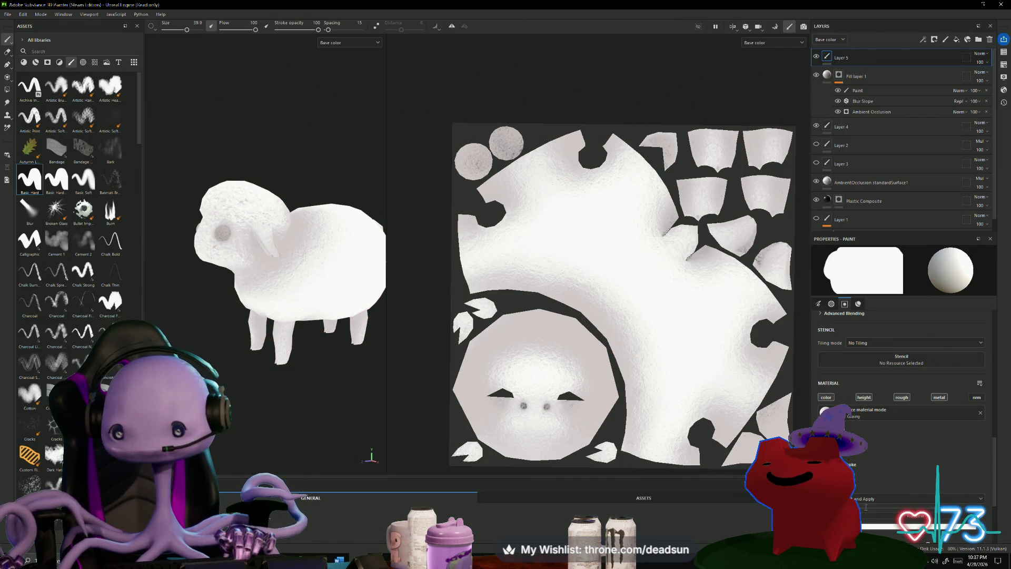
pyautogui.click(822, 456)
pyautogui.click(818, 428)
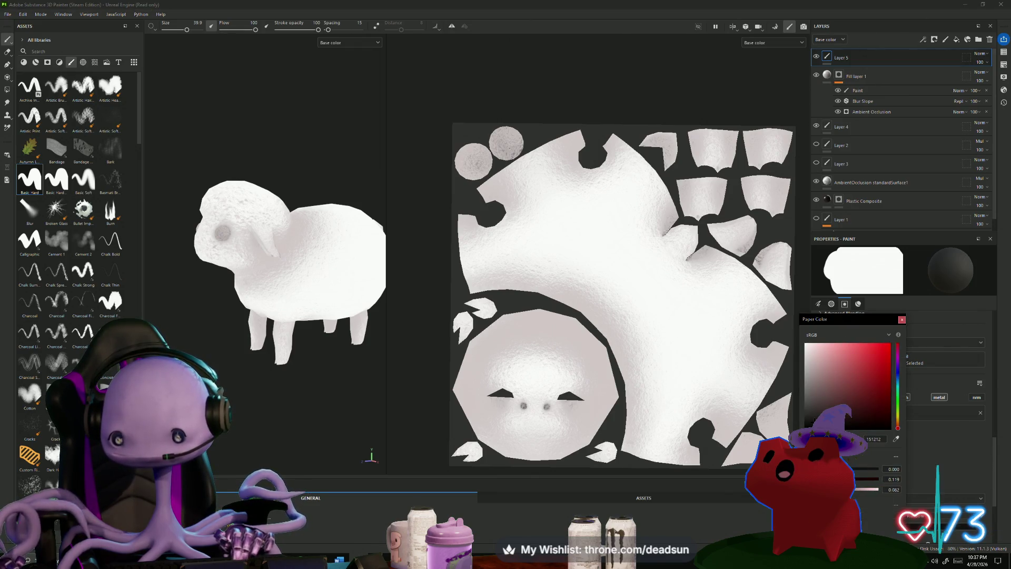
pyautogui.moveTo(864, 432); pyautogui.dragTo(849, 427)
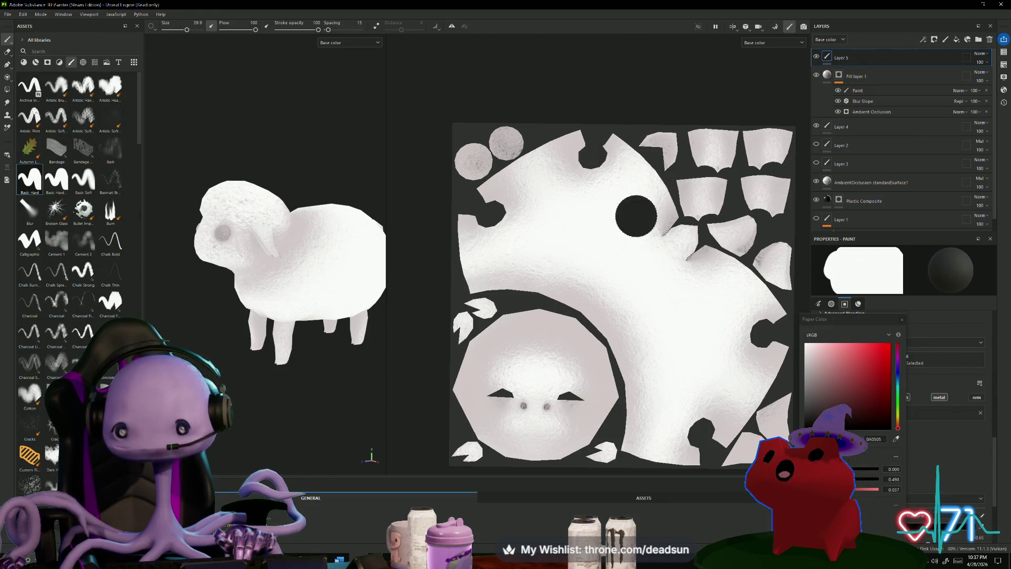
pyautogui.scroll(4, 727, 138)
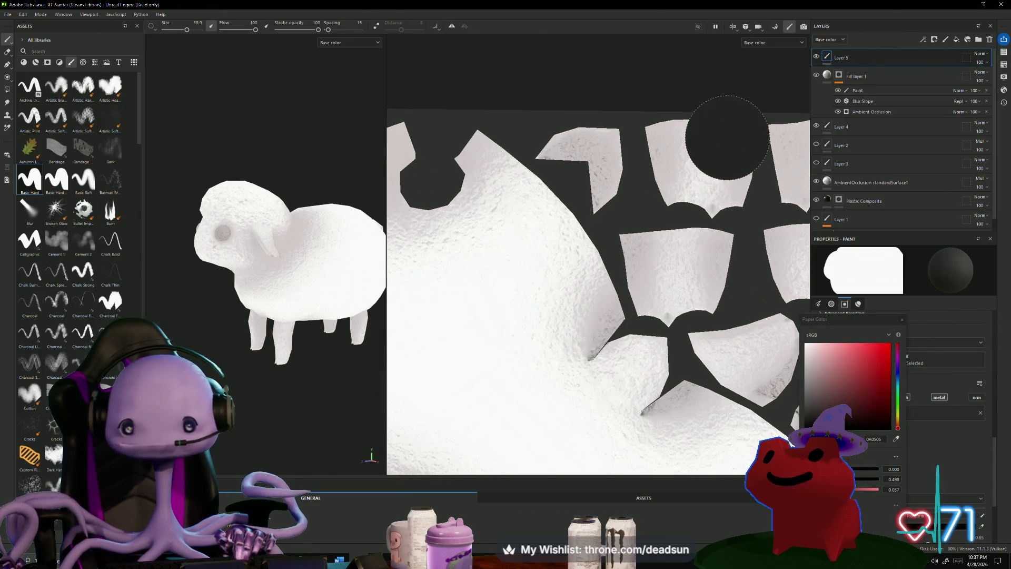
pyautogui.click(7, 91)
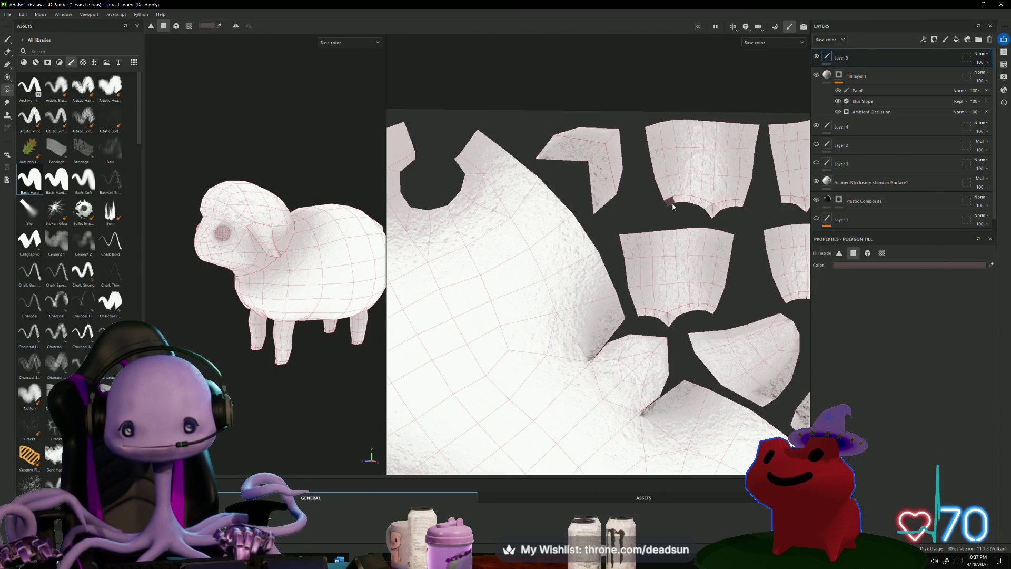
# Fill hoof polygons along the bottoms of the upper-right and lower-right leg islands.
pyautogui.click(701, 206)
pyautogui.click(694, 204)
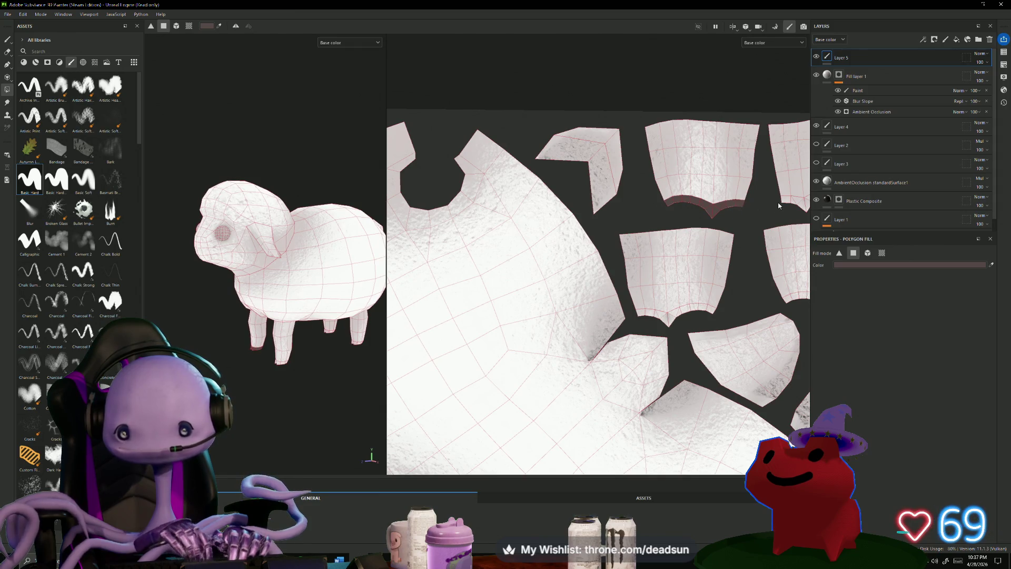
pyautogui.moveTo(771, 213); pyautogui.dragTo(678, 225, button='middle')
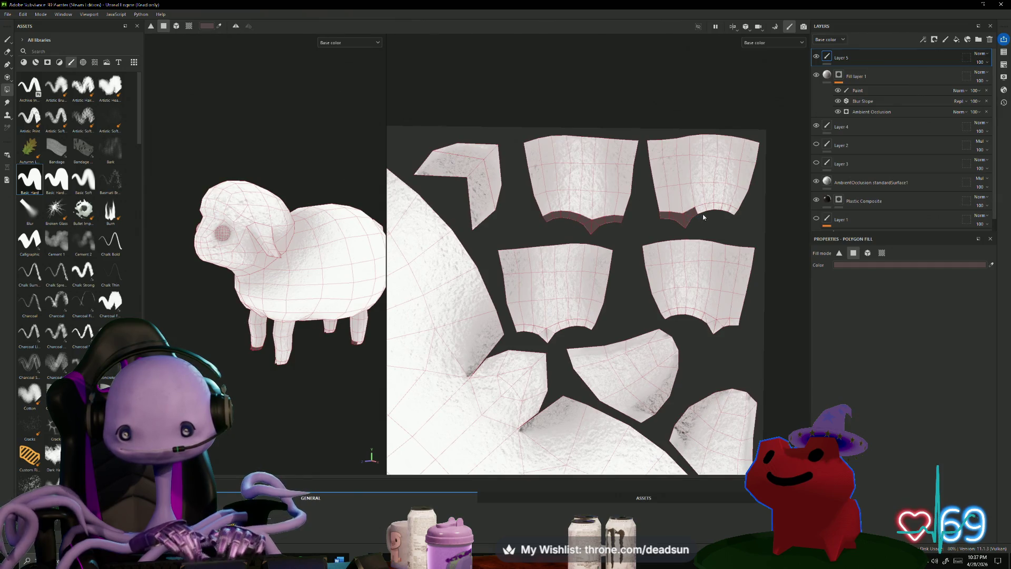
pyautogui.click(705, 211)
pyautogui.click(727, 214)
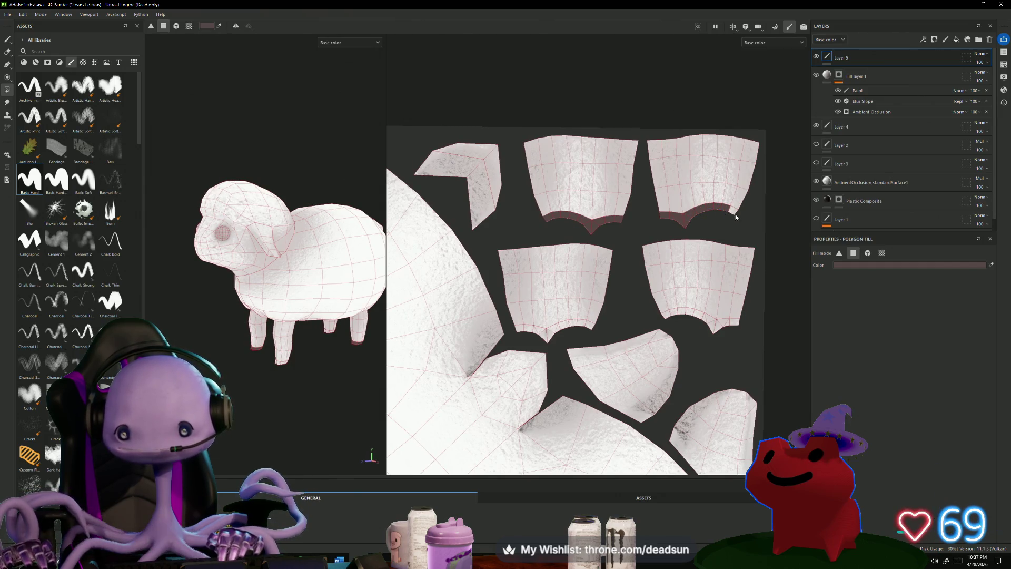
pyautogui.click(671, 314)
pyautogui.click(687, 324)
pyautogui.click(709, 325)
pyautogui.click(714, 325)
pyautogui.click(735, 331)
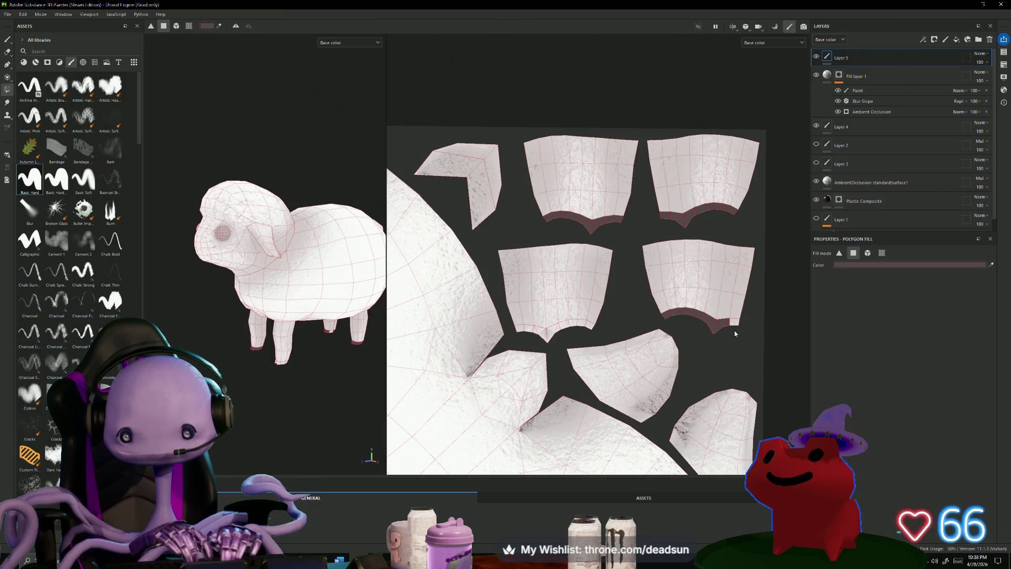
# Fill the middle-left leg island's bottom edge and two small UV islands dark.
pyautogui.click(524, 330)
pyautogui.click(541, 338)
pyautogui.click(558, 335)
pyautogui.click(568, 331)
pyautogui.click(576, 329)
pyautogui.click(582, 327)
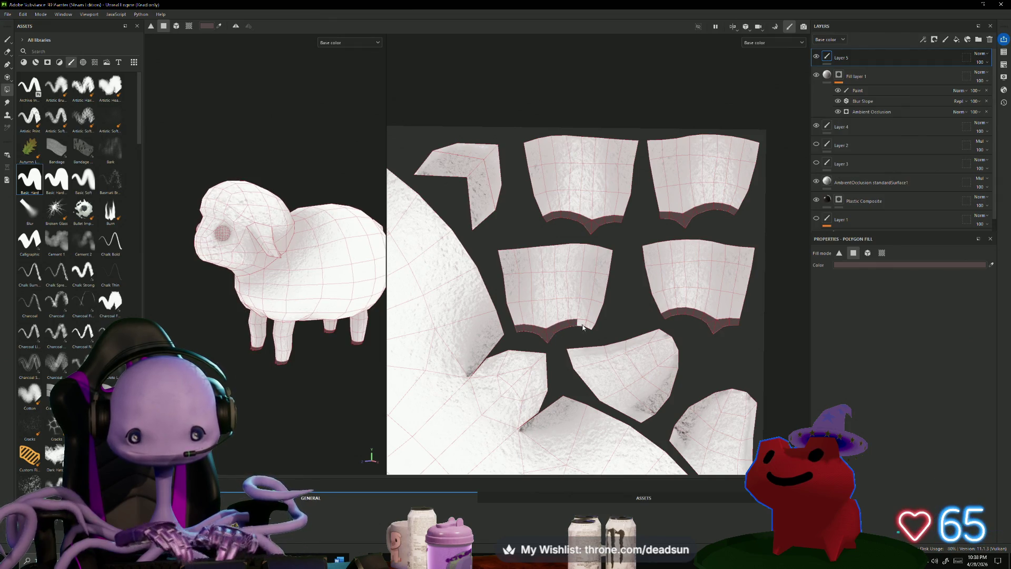
pyautogui.scroll(-2, 589, 336)
pyautogui.scroll(5, 527, 306)
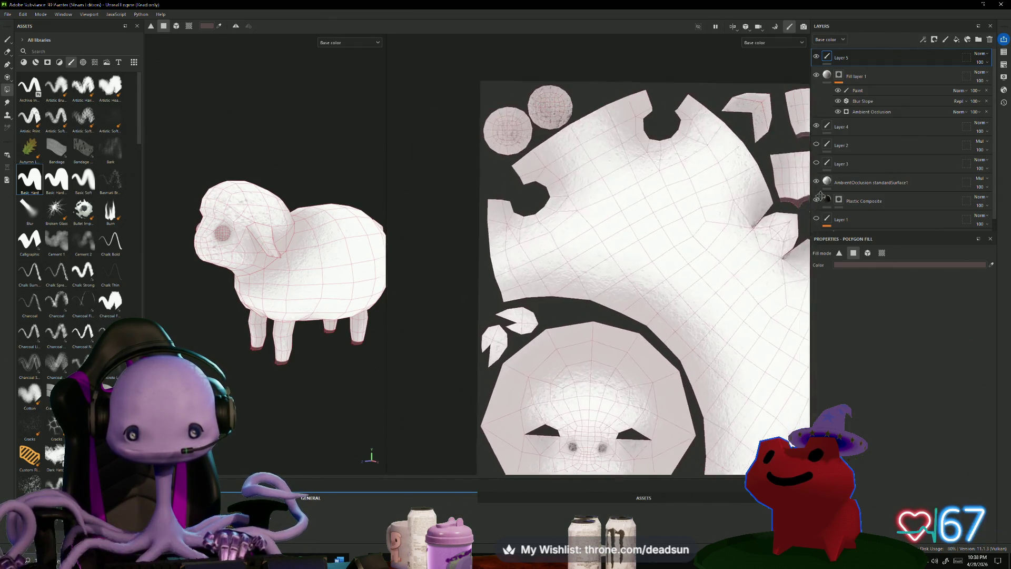
pyautogui.moveTo(503, 329)
pyautogui.mouseDown()
pyautogui.moveTo(499, 337)
pyautogui.moveTo(521, 310)
pyautogui.moveTo(530, 330)
pyautogui.mouseUp()
# Fill the small island below the head dark and recentre the UV layout.
pyautogui.moveTo(527, 469)
pyautogui.mouseDown(button='middle')
pyautogui.moveTo(466, 370)
pyautogui.moveTo(450, 316)
pyautogui.mouseUp(button='middle')
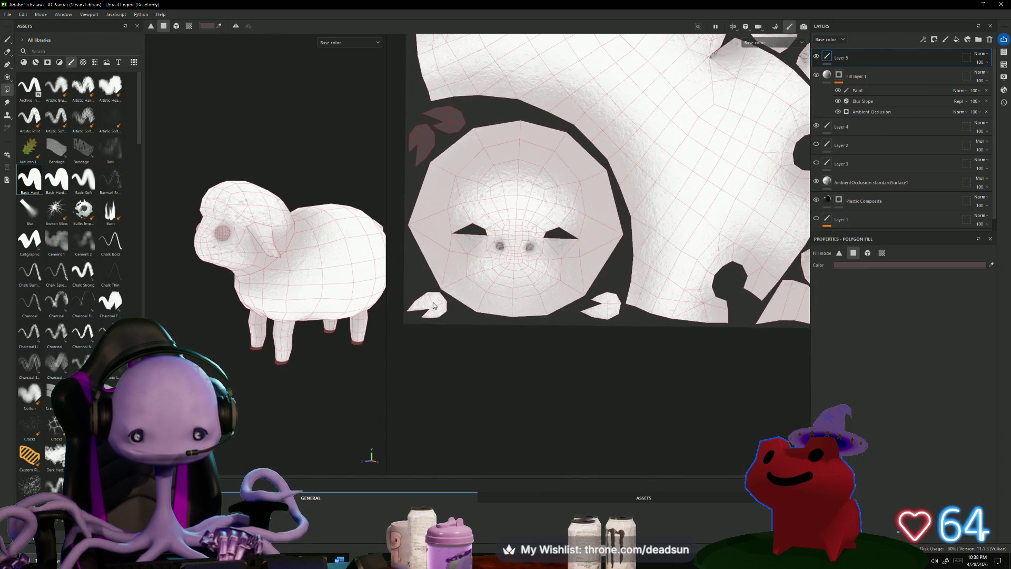
pyautogui.click(606, 306)
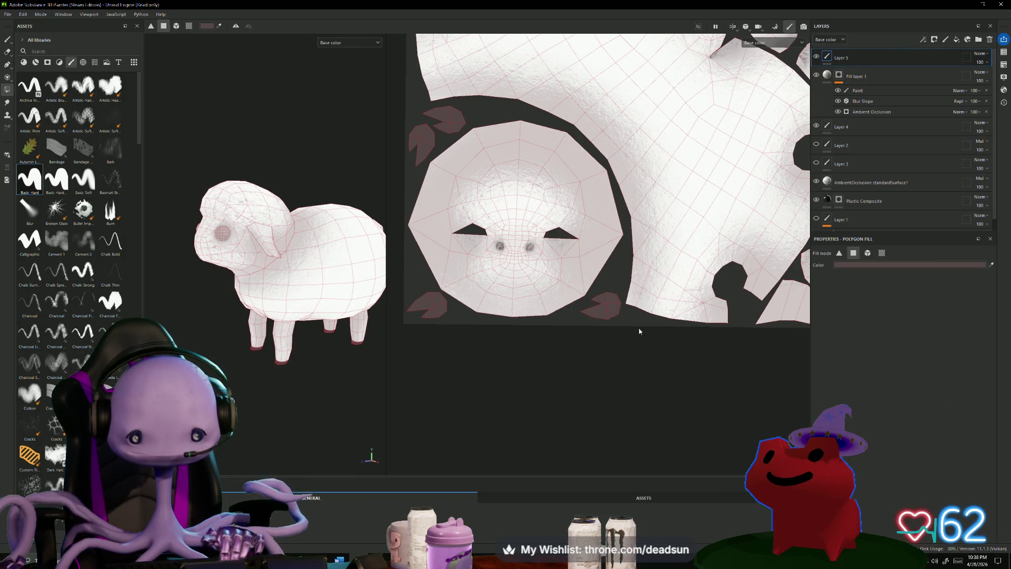
pyautogui.scroll(-2, 632, 332)
pyautogui.moveTo(610, 362)
pyautogui.mouseDown(button='middle')
pyautogui.moveTo(544, 389)
pyautogui.moveTo(515, 380)
pyautogui.moveTo(578, 429)
pyautogui.moveTo(590, 423)
pyautogui.mouseUp(button='middle')
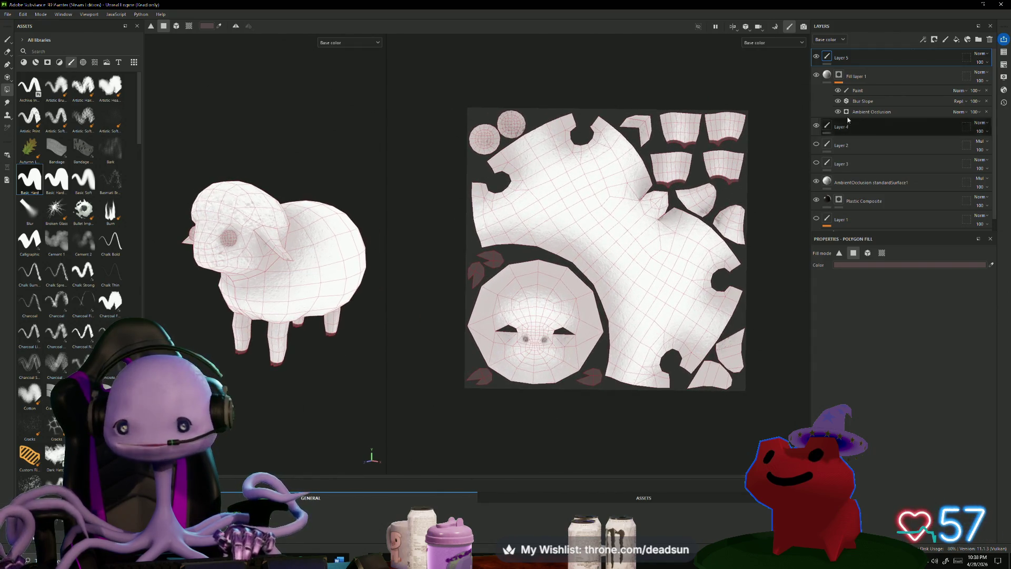
pyautogui.click(831, 76)
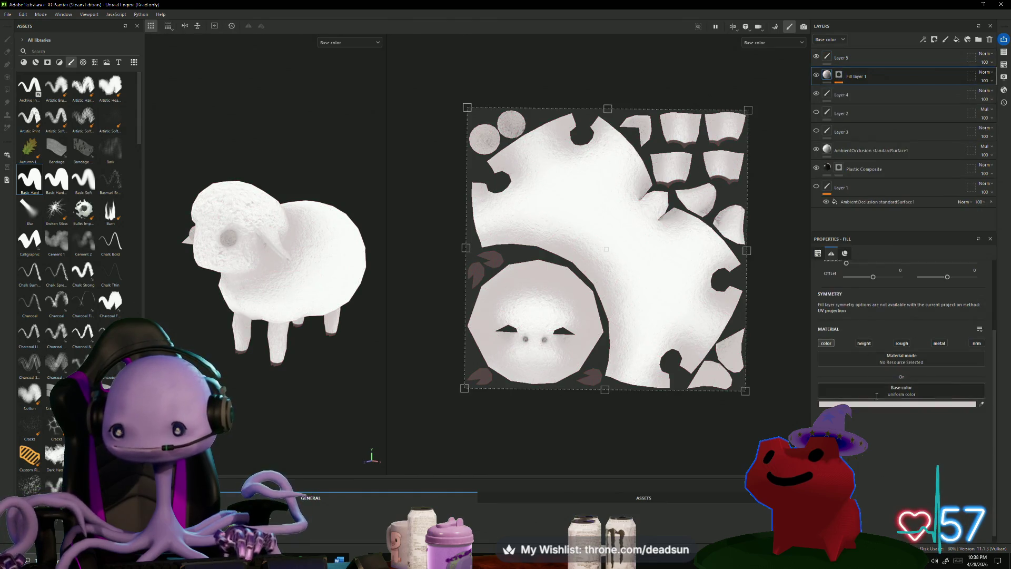
# Change Fill layer 1's base colour to a dark grey around 484343.
pyautogui.click(890, 405)
pyautogui.click(907, 419)
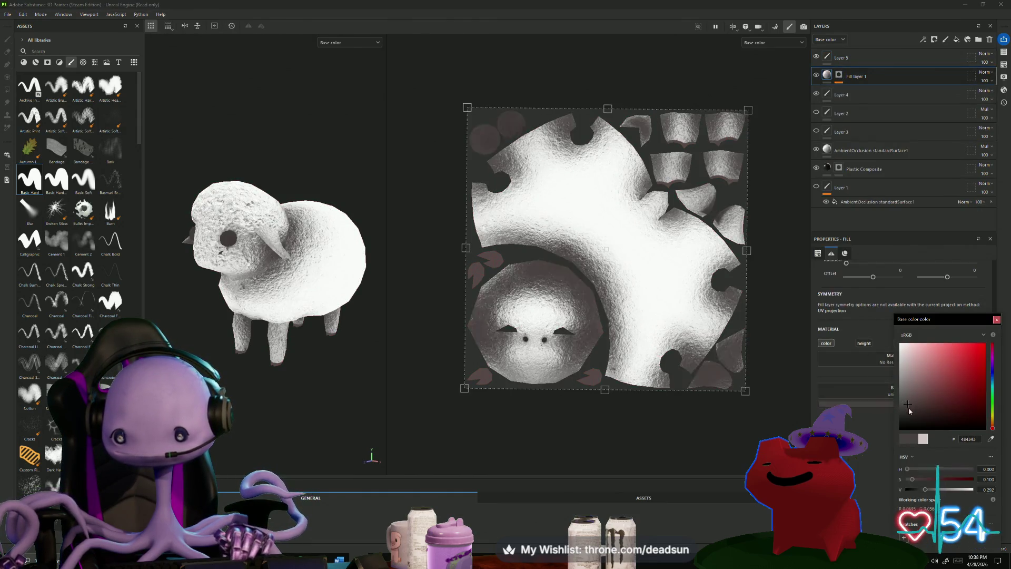
pyautogui.moveTo(907, 418); pyautogui.dragTo(910, 409)
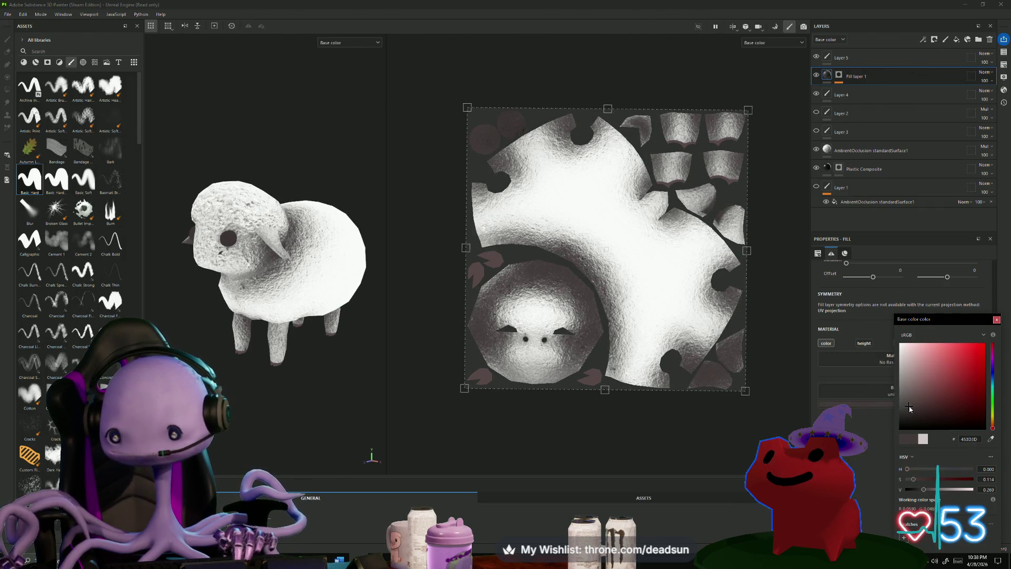
pyautogui.moveTo(910, 410); pyautogui.dragTo(908, 404)
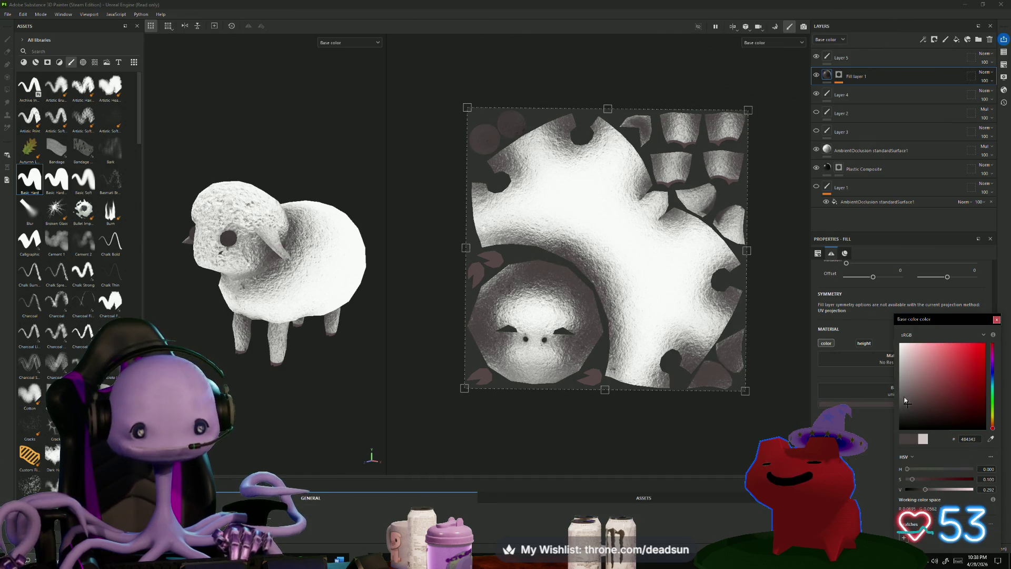
pyautogui.click(840, 75)
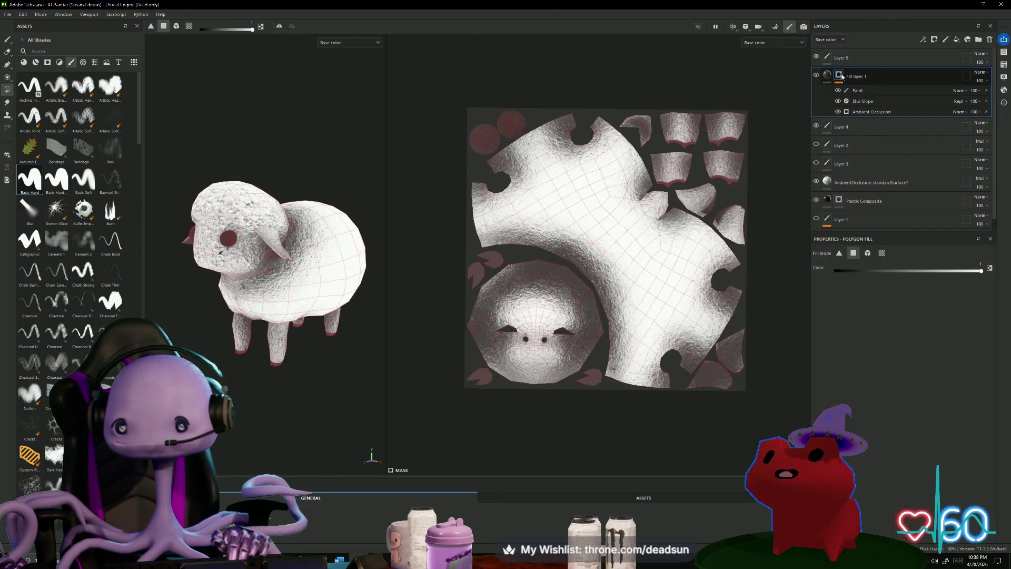
# Lower the Ambient Occlusion mask's Global Contrast to 0.54 and Balance to 0.2.
pyautogui.click(882, 112)
pyautogui.moveTo(936, 384)
pyautogui.mouseDown()
pyautogui.moveTo(831, 367)
pyautogui.moveTo(885, 365)
pyautogui.moveTo(855, 367)
pyautogui.moveTo(863, 347)
pyautogui.moveTo(895, 383)
pyautogui.moveTo(913, 382)
pyautogui.mouseUp()
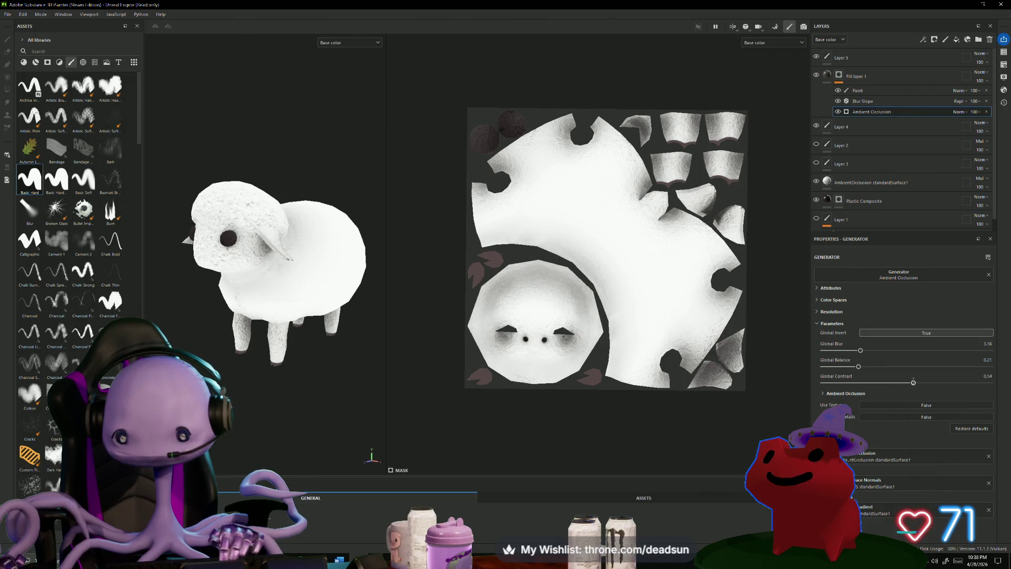
pyautogui.moveTo(859, 366); pyautogui.dragTo(857, 365)
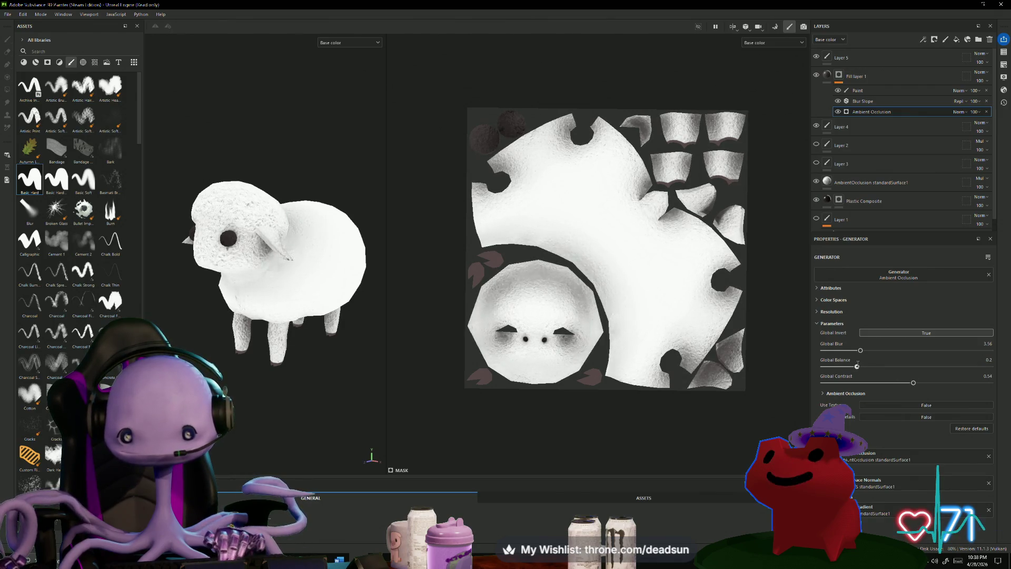
pyautogui.click(881, 101)
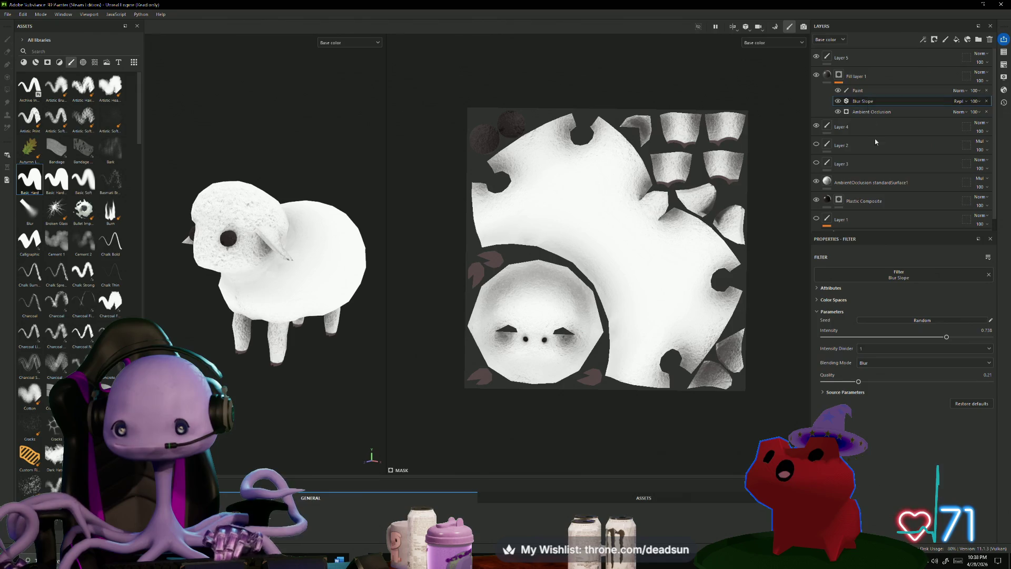
# Lower the Blur Slope filter's intensity and adjust its quality.
pyautogui.moveTo(855, 382); pyautogui.dragTo(890, 381)
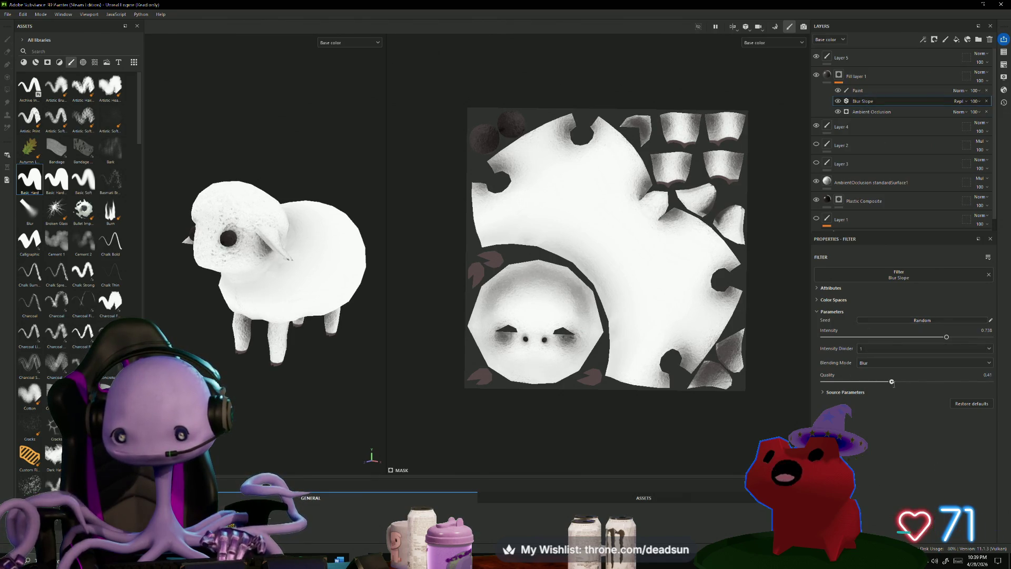
pyautogui.moveTo(946, 337)
pyautogui.mouseDown()
pyautogui.moveTo(833, 338)
pyautogui.moveTo(845, 338)
pyautogui.mouseUp()
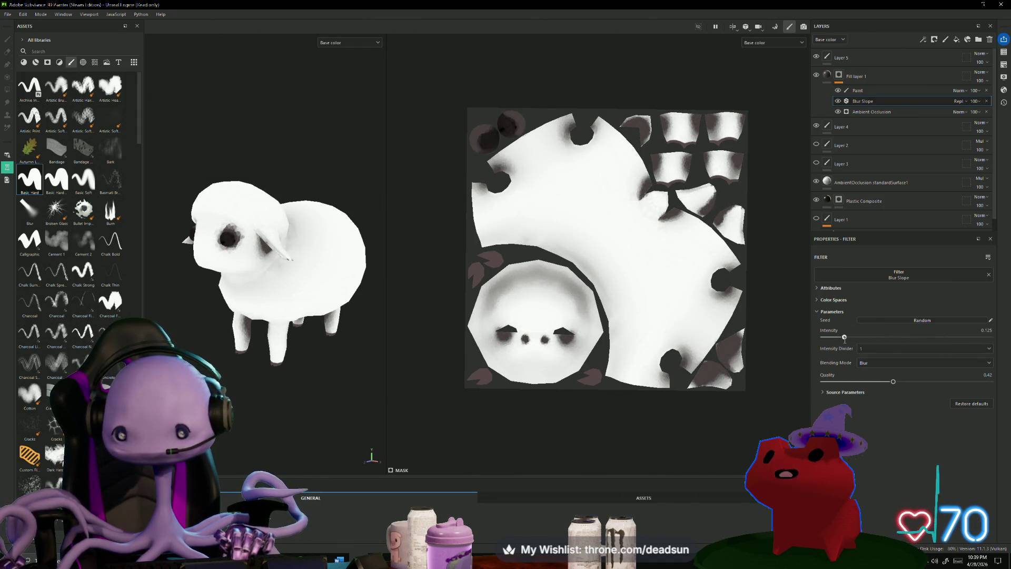
pyautogui.moveTo(894, 381); pyautogui.dragTo(884, 381)
# Experiment with the Blur Slope noise Source Parameters, then reset the filter to defaults.
pyautogui.click(844, 392)
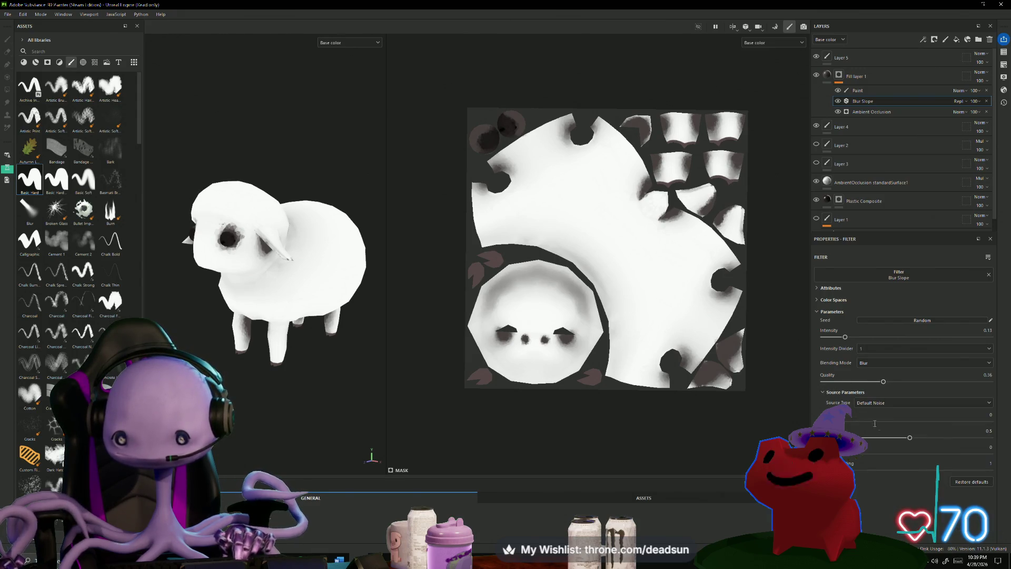
pyautogui.moveTo(907, 438)
pyautogui.mouseDown()
pyautogui.moveTo(854, 431)
pyautogui.moveTo(865, 437)
pyautogui.moveTo(849, 421)
pyautogui.mouseUp()
pyautogui.click(847, 421)
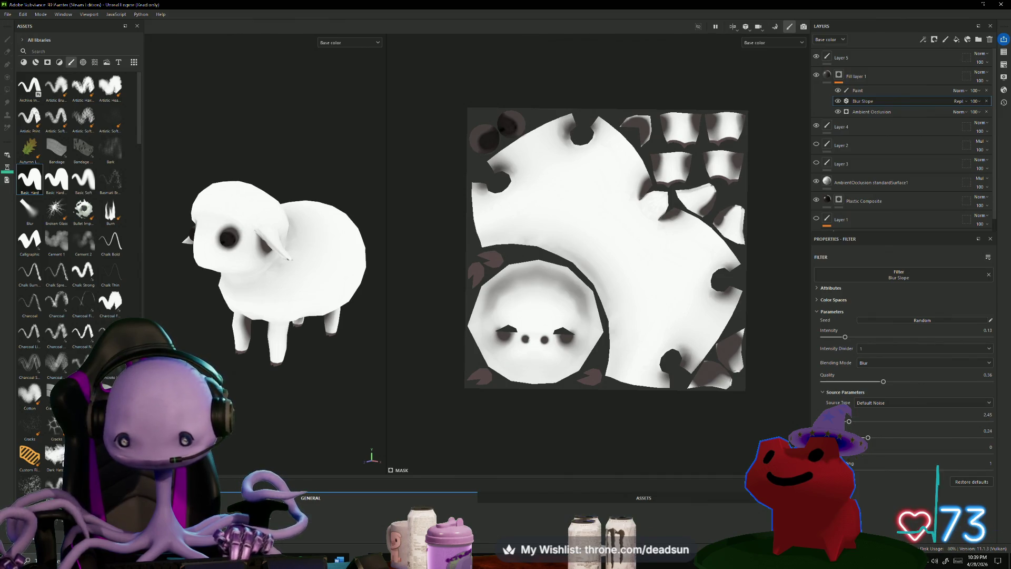
pyautogui.click(864, 470)
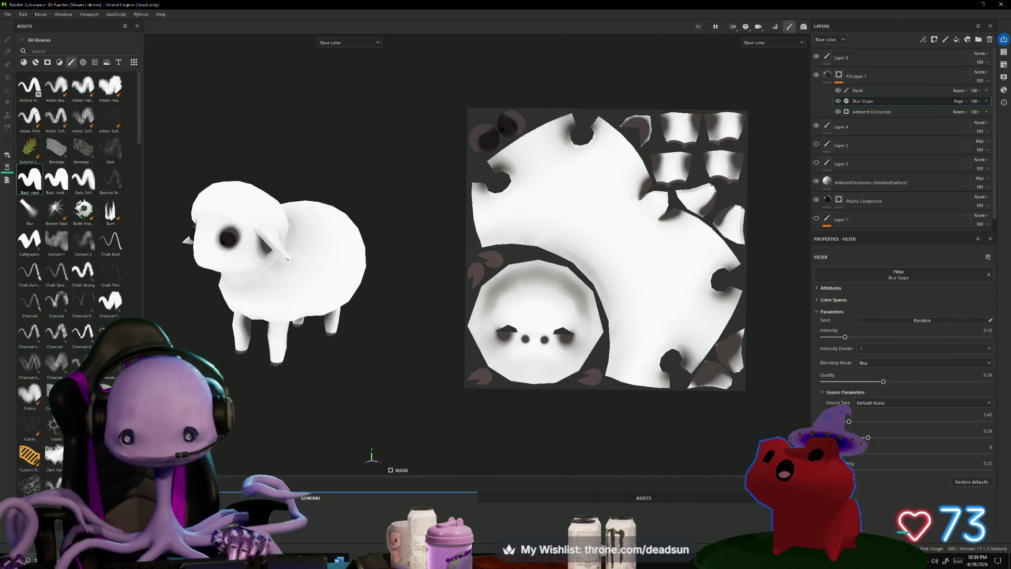
pyautogui.click(857, 447)
pyautogui.click(857, 463)
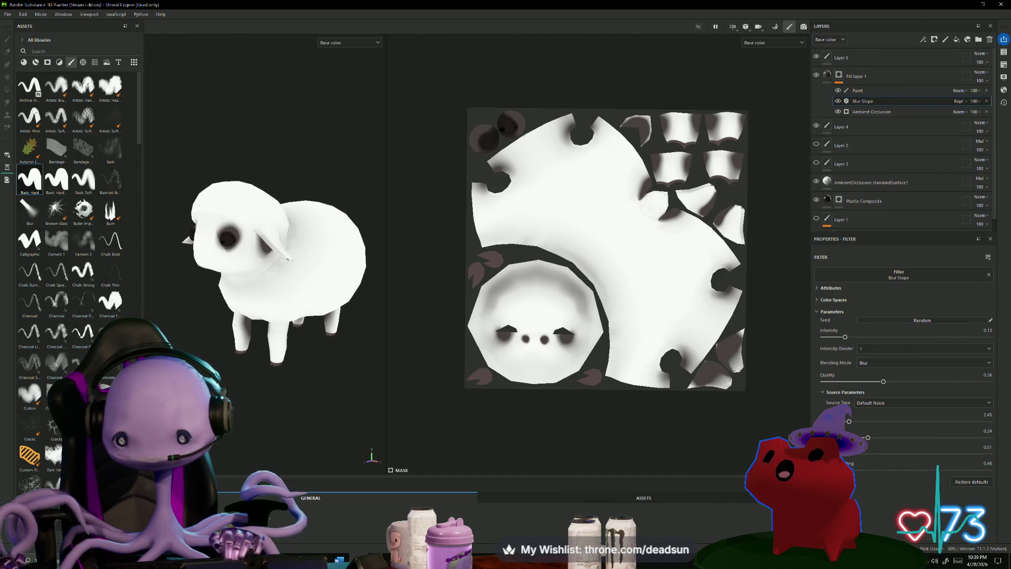
pyautogui.click(857, 456)
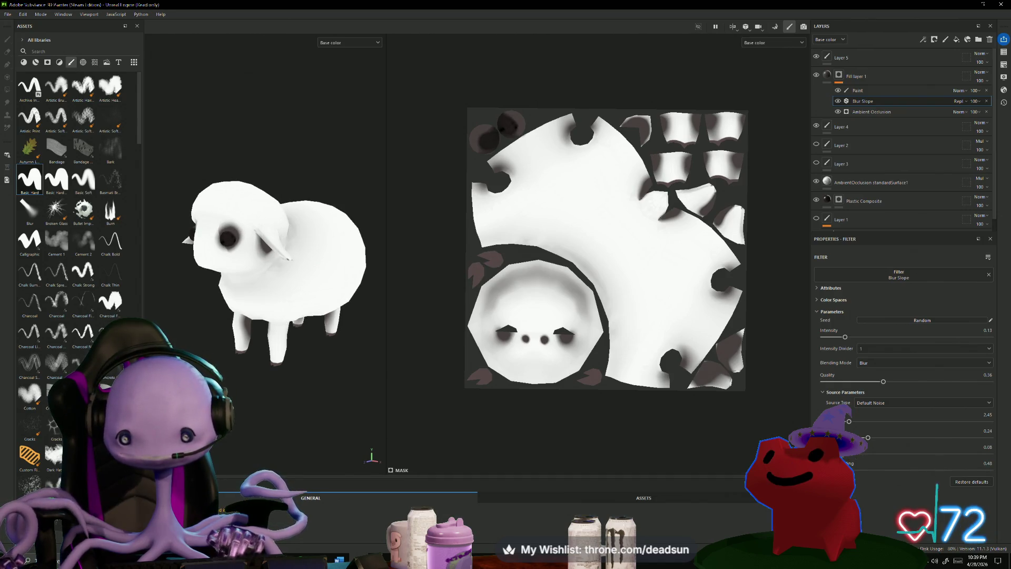
pyautogui.moveTo(869, 454); pyautogui.dragTo(876, 454)
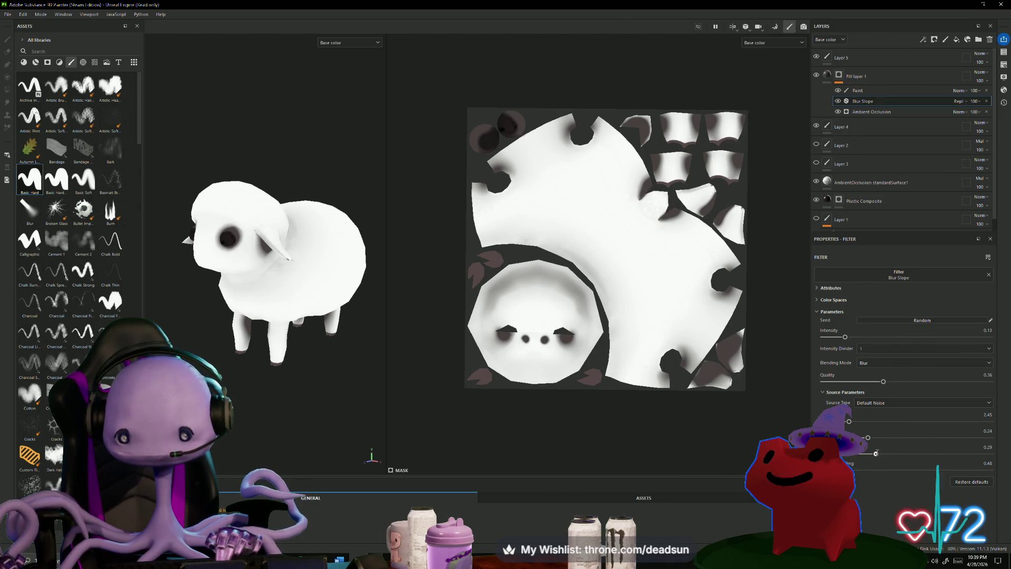
pyautogui.click(924, 469)
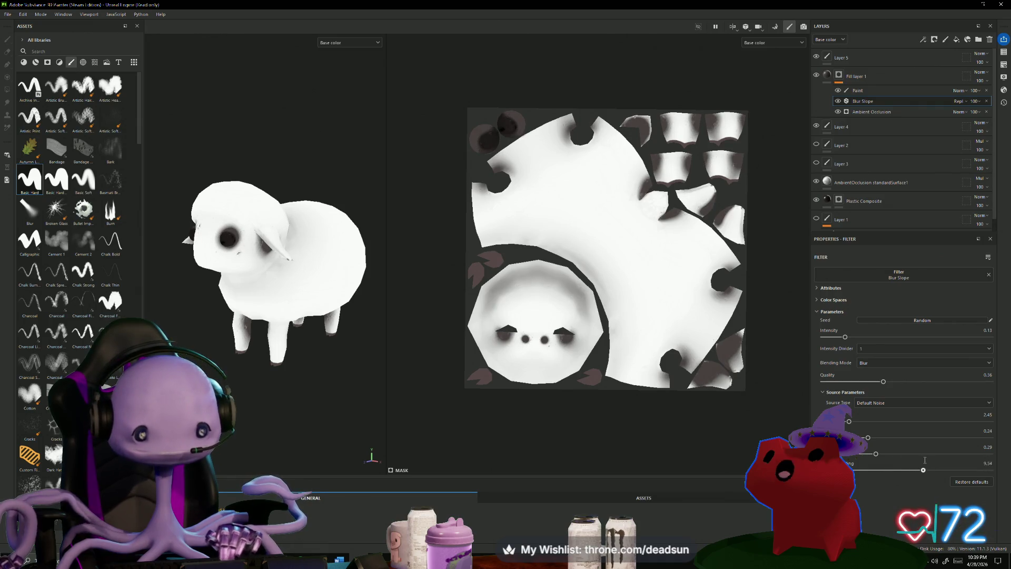
pyautogui.moveTo(905, 469); pyautogui.dragTo(829, 469)
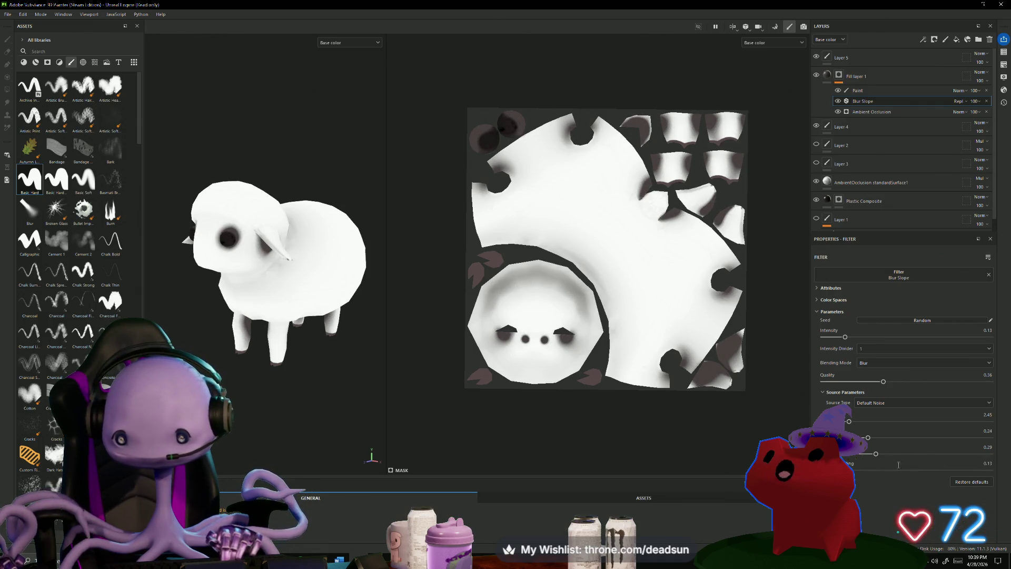
pyautogui.click(965, 482)
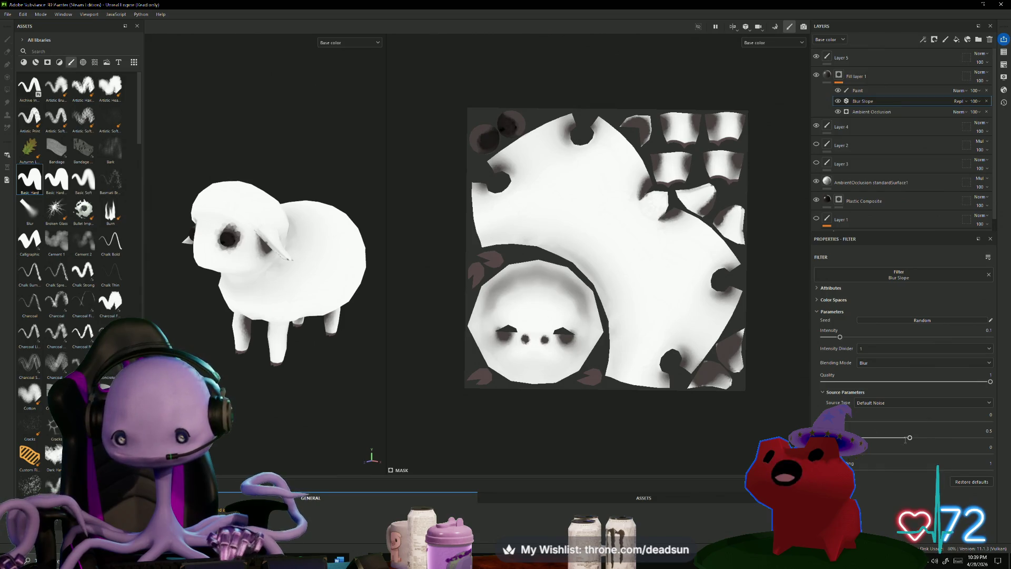
# Try Blur Slope quality 0.76, new source values and zero intensity, then restore defaults.
pyautogui.moveTo(990, 381); pyautogui.dragTo(850, 382)
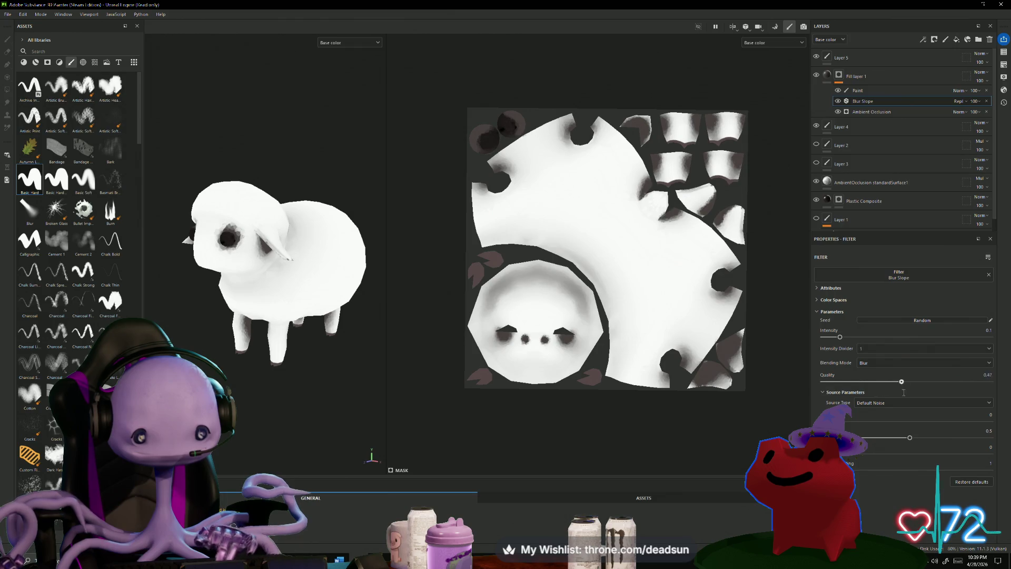
pyautogui.moveTo(937, 391); pyautogui.dragTo(951, 390)
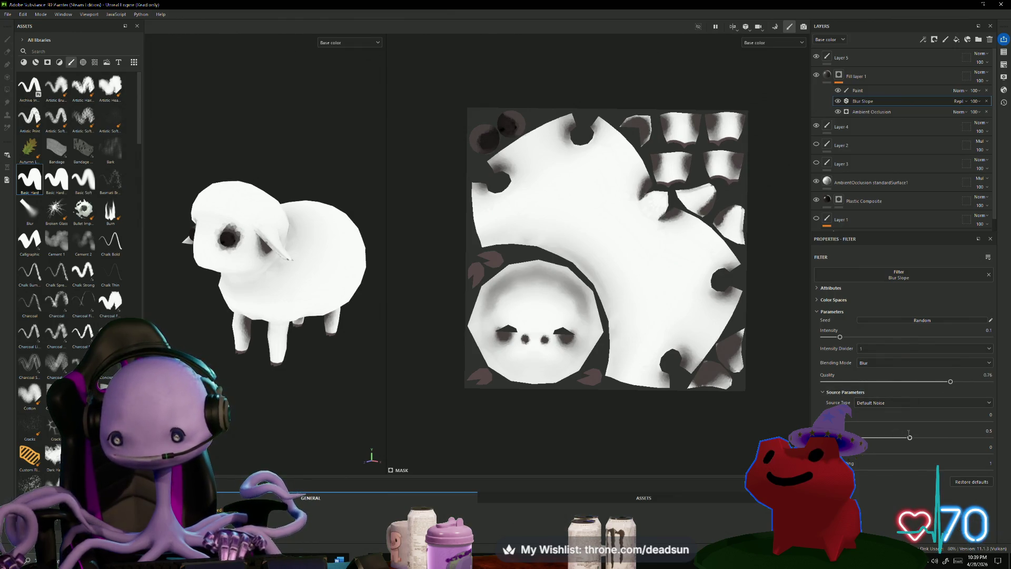
pyautogui.moveTo(910, 438); pyautogui.dragTo(870, 439)
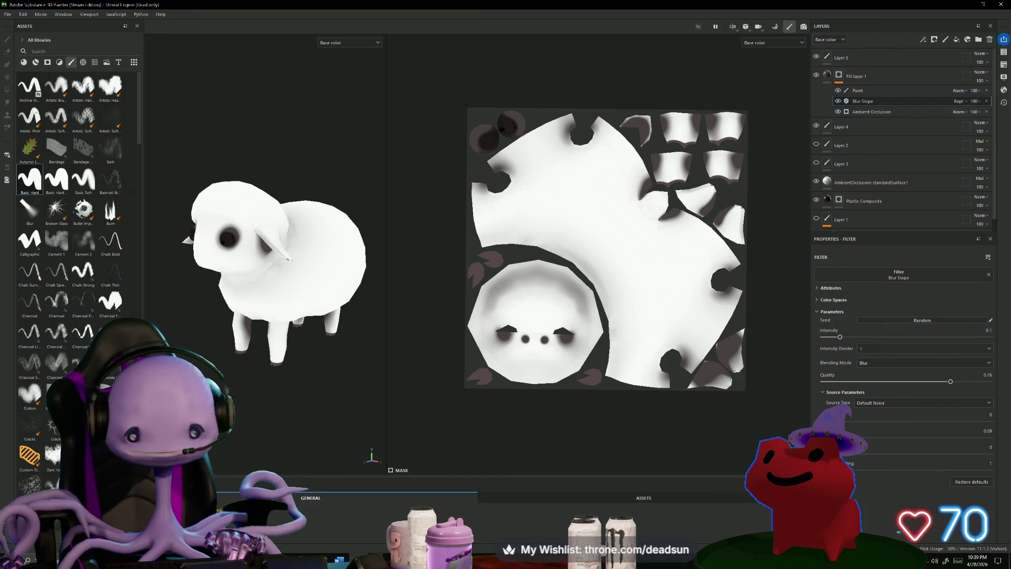
pyautogui.moveTo(846, 437); pyautogui.dragTo(863, 437)
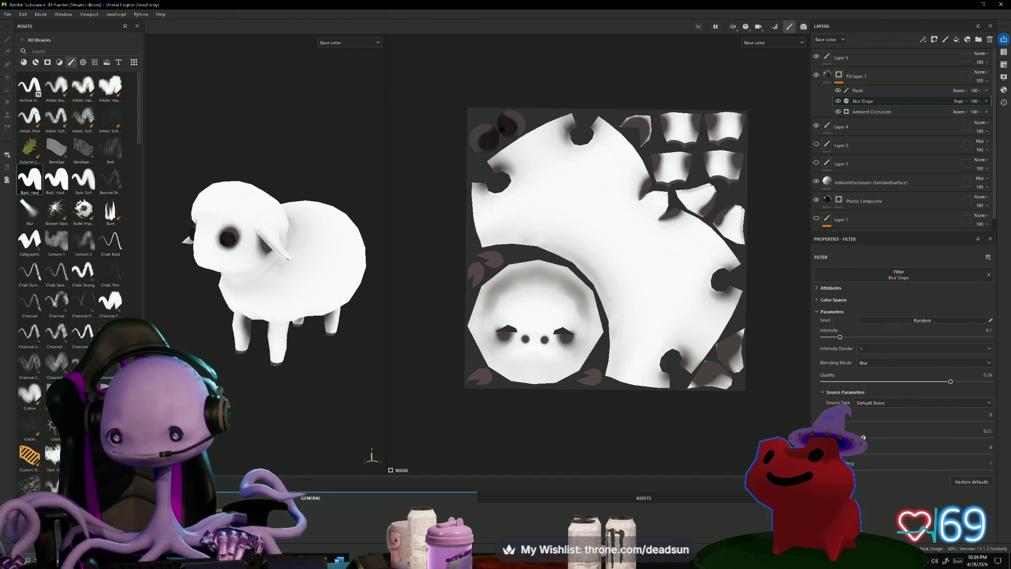
pyautogui.click(816, 287)
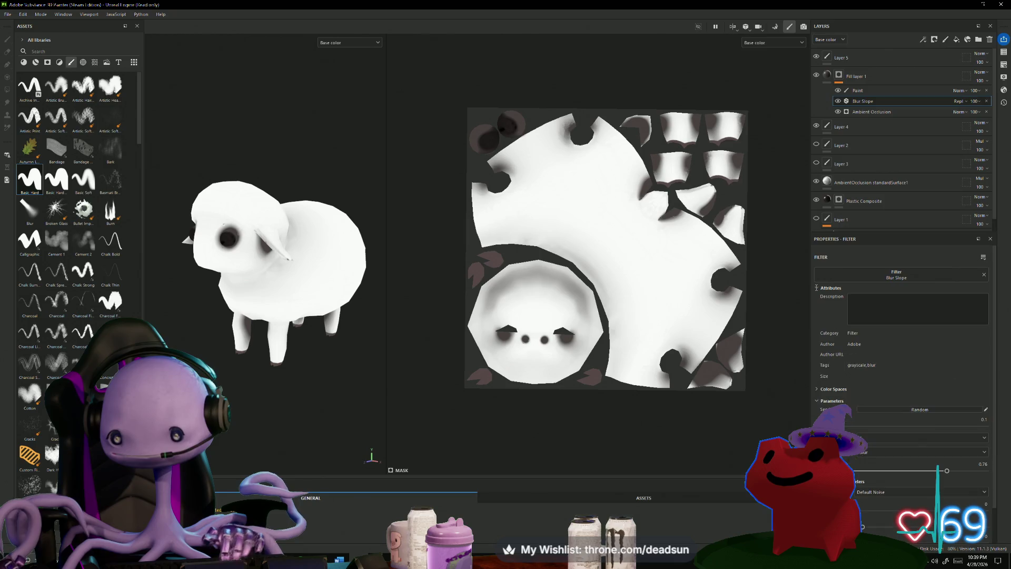
pyautogui.click(816, 288)
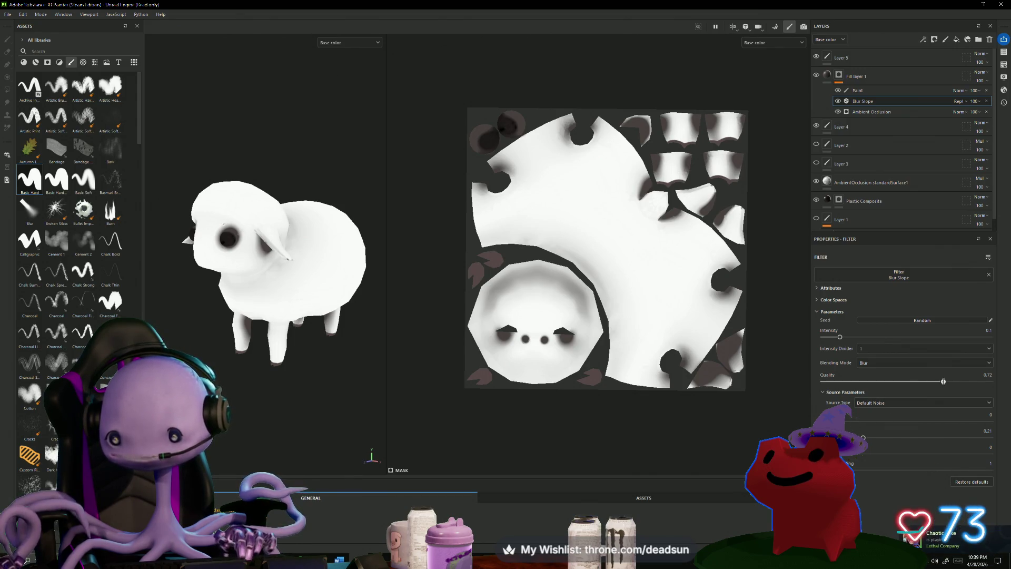
pyautogui.moveTo(835, 337)
pyautogui.mouseDown()
pyautogui.moveTo(819, 337)
pyautogui.moveTo(895, 337)
pyautogui.moveTo(845, 338)
pyautogui.mouseUp()
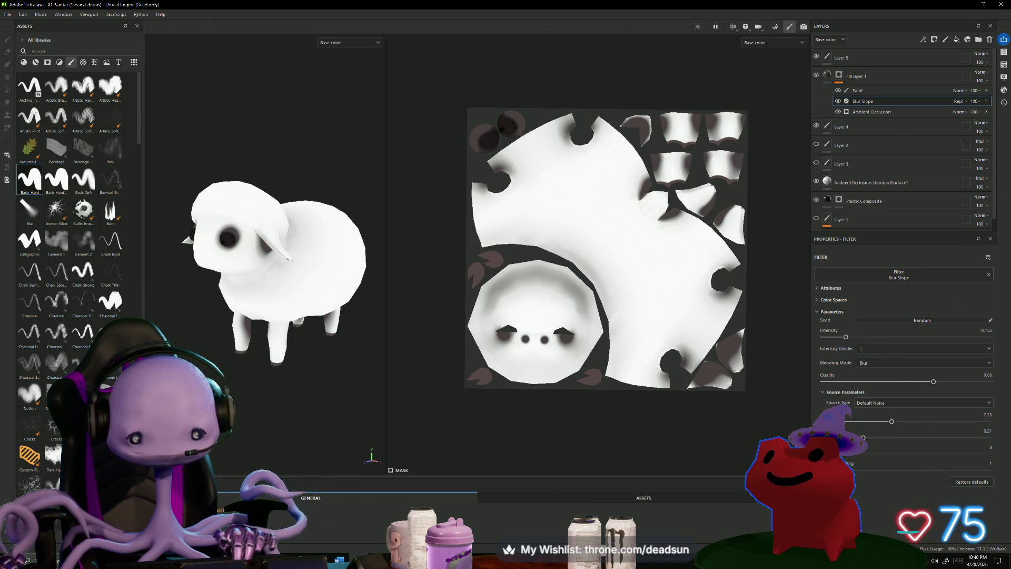
pyautogui.moveTo(870, 470)
pyautogui.mouseDown()
pyautogui.moveTo(903, 470)
pyautogui.moveTo(873, 470)
pyautogui.mouseUp()
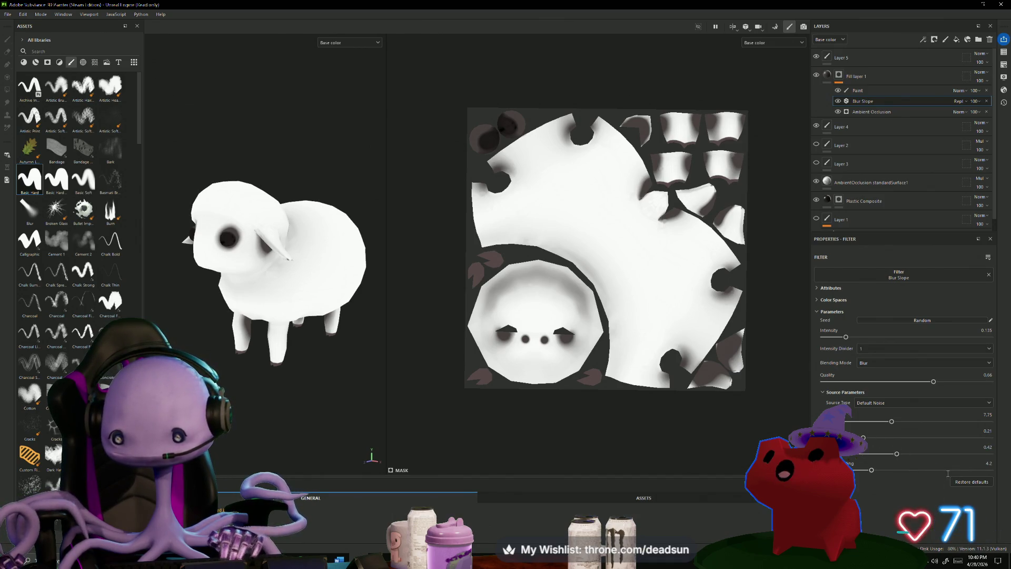
pyautogui.click(974, 482)
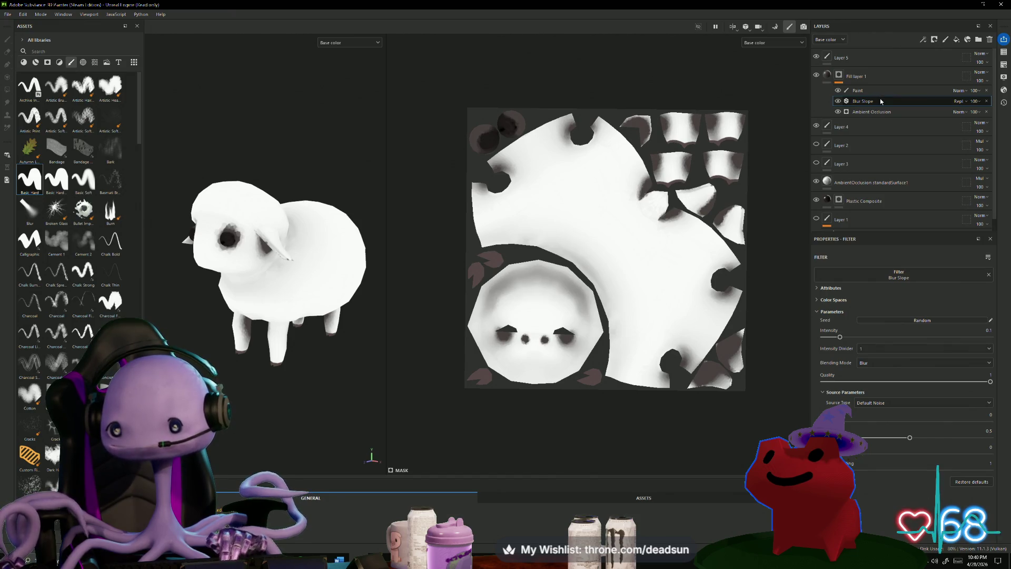
pyautogui.rightClick(849, 104)
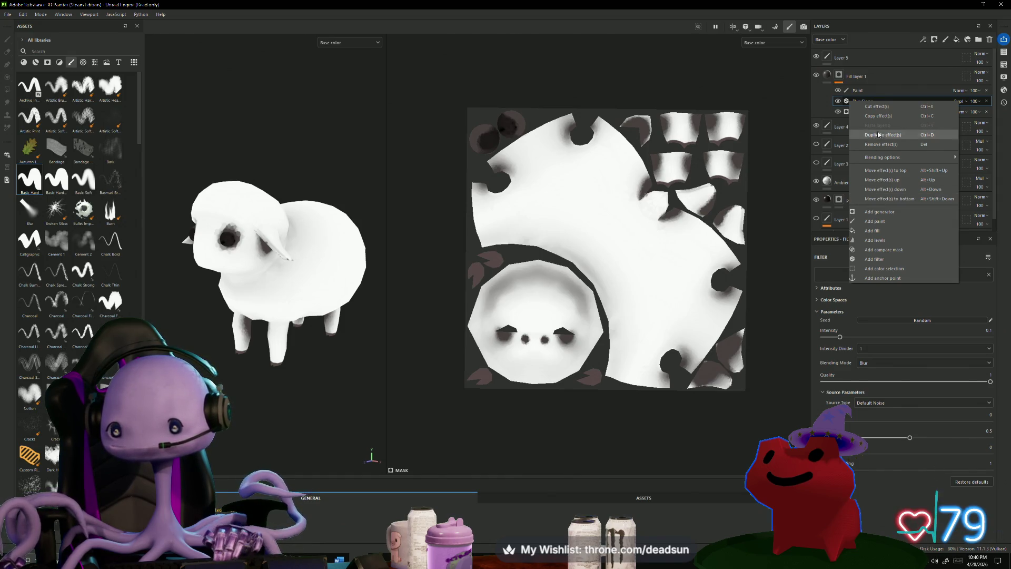
# Set Fill layer 1's Ambient Occlusion to Global Blur 7.22, Balance 0.19 and Contrast 0.38.
pyautogui.click(854, 102)
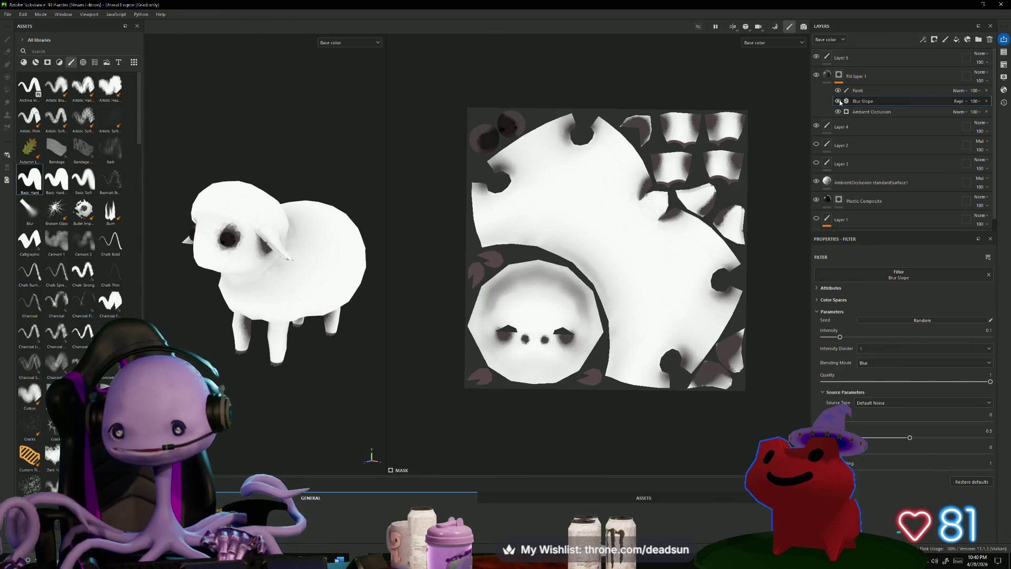
pyautogui.rightClick(874, 105)
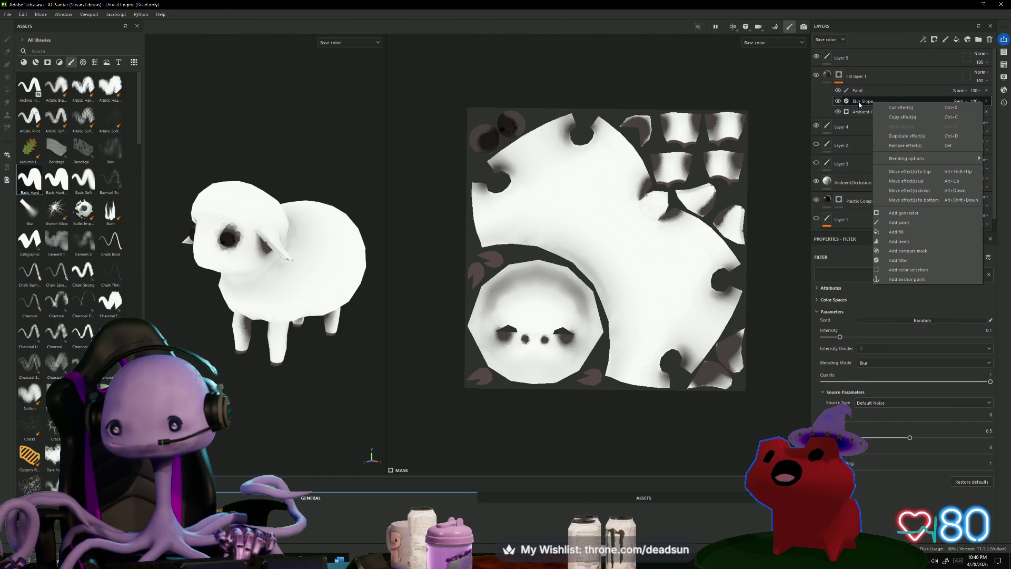
pyautogui.click(862, 103)
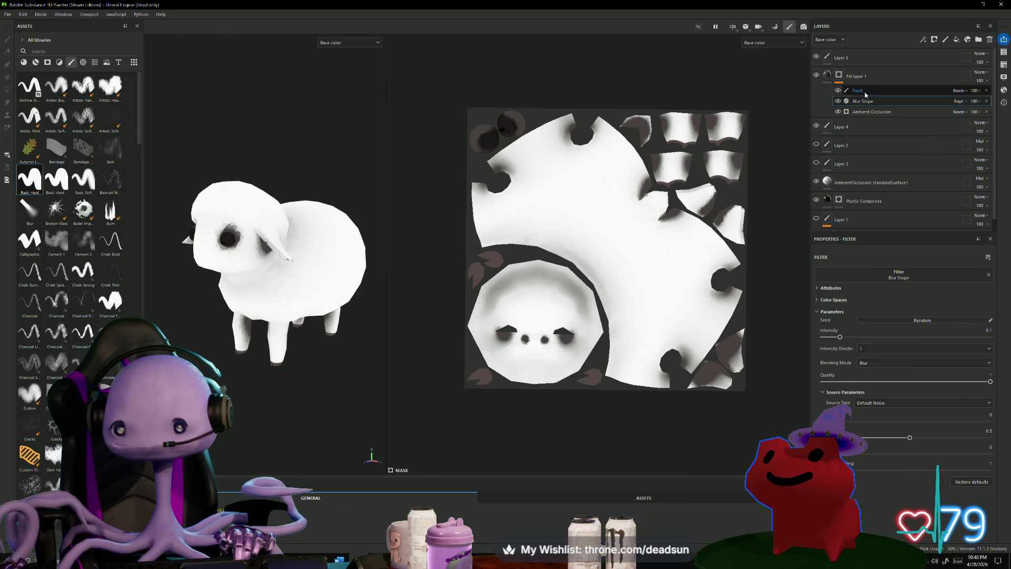
pyautogui.click(873, 112)
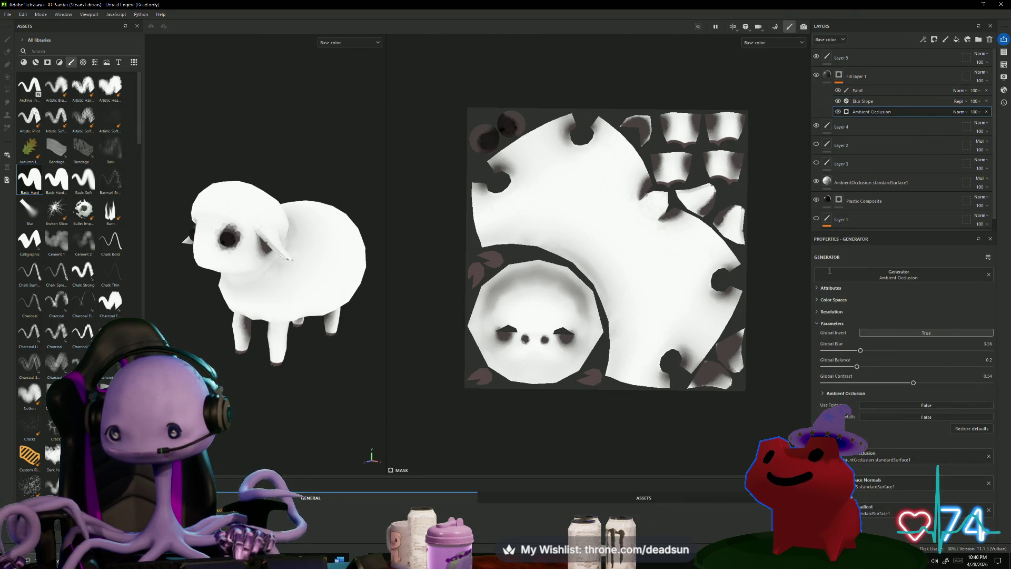
pyautogui.moveTo(860, 350); pyautogui.dragTo(839, 350)
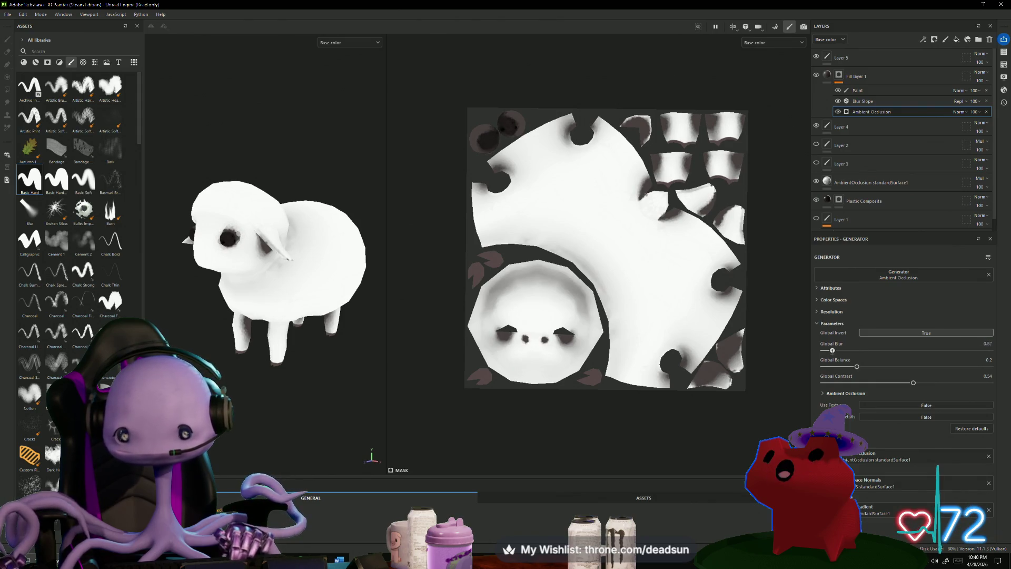
pyautogui.moveTo(857, 367)
pyautogui.mouseDown()
pyautogui.moveTo(873, 366)
pyautogui.moveTo(855, 366)
pyautogui.mouseUp()
pyautogui.moveTo(916, 383); pyautogui.dragTo(881, 383)
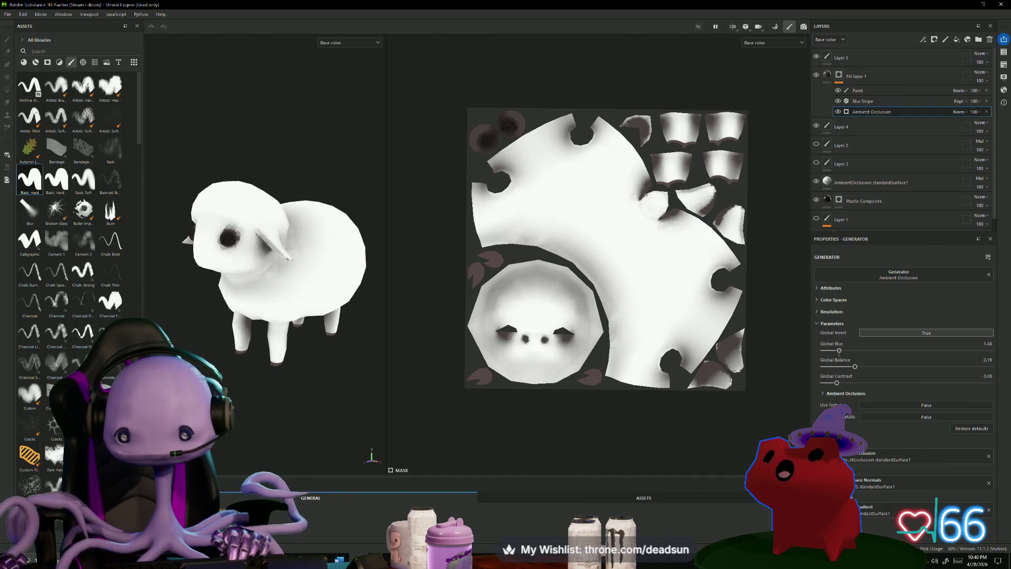
pyautogui.moveTo(823, 351); pyautogui.dragTo(916, 355)
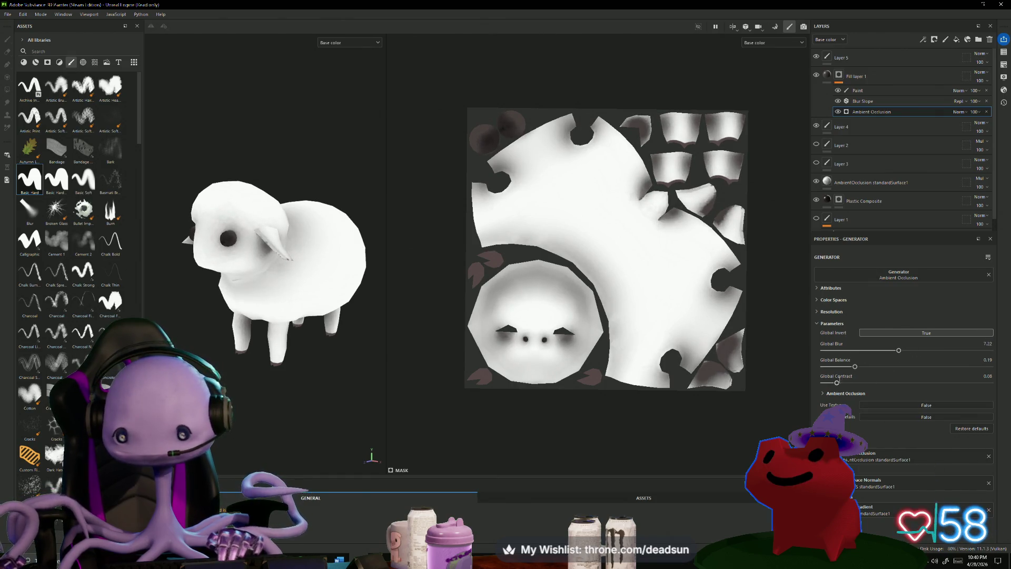
pyautogui.moveTo(863, 383); pyautogui.dragTo(891, 383)
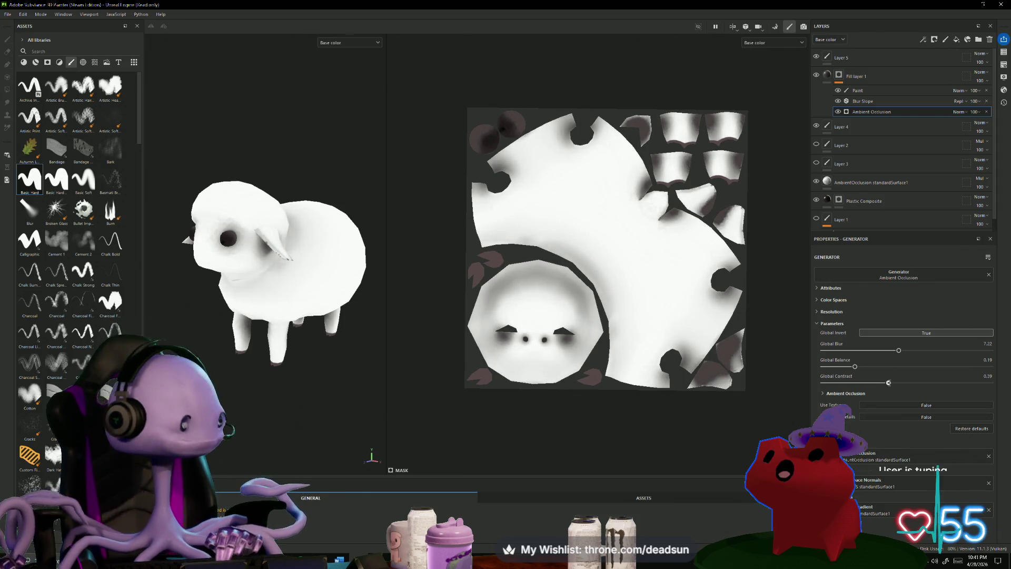
pyautogui.moveTo(888, 381); pyautogui.dragTo(887, 381)
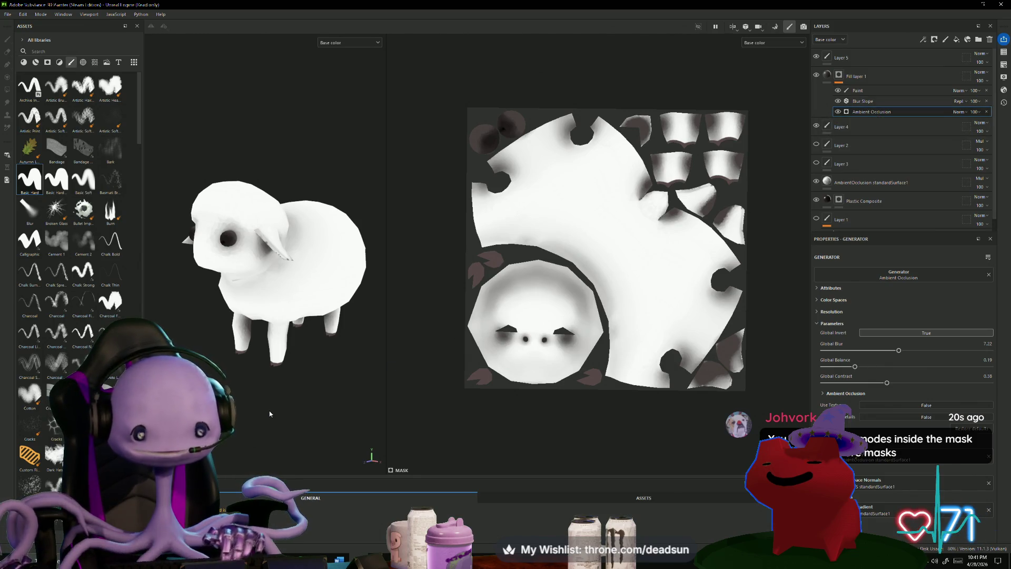
# Switch to polygon fill and add a new paint layer, Layer 6, above Layer 5.
pyautogui.press('super')
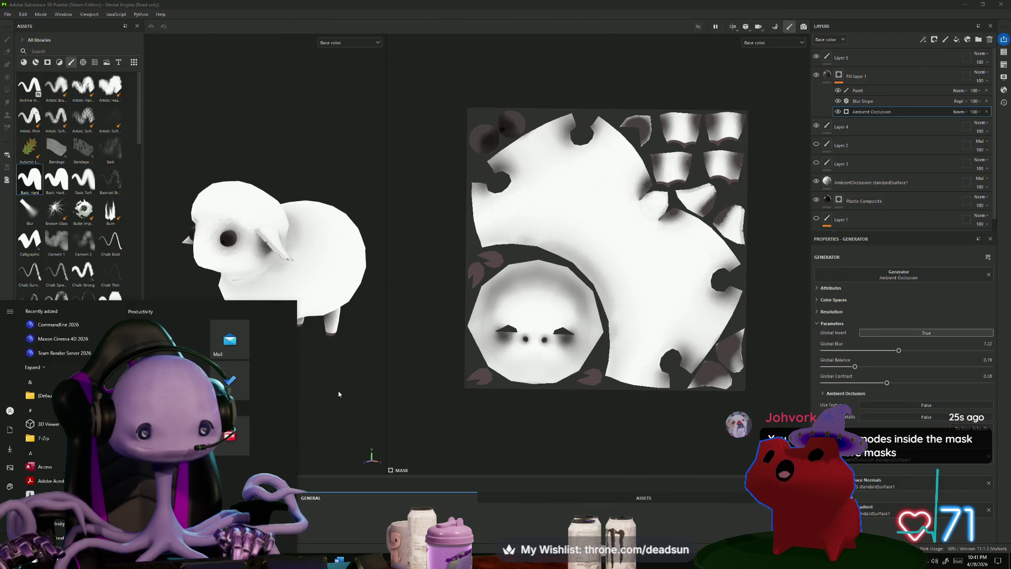
pyautogui.press('super')
pyautogui.moveTo(338, 394)
pyautogui.keyDown('alt'); pyautogui.mouseDown()
pyautogui.moveTo(283, 412)
pyautogui.moveTo(336, 409)
pyautogui.moveTo(277, 408)
pyautogui.moveTo(319, 389)
pyautogui.moveTo(316, 316)
pyautogui.moveTo(285, 250)
pyautogui.moveTo(332, 279)
pyautogui.moveTo(334, 296)
pyautogui.moveTo(332, 182)
pyautogui.moveTo(346, 191)
pyautogui.moveTo(336, 277)
pyautogui.mouseUp(); pyautogui.keyUp('alt')
pyautogui.moveTo(336, 277)
pyautogui.keyDown('alt'); pyautogui.mouseDown(button='right')
pyautogui.moveTo(362, 304)
pyautogui.moveTo(390, 255)
pyautogui.mouseUp(button='right'); pyautogui.keyUp('alt')
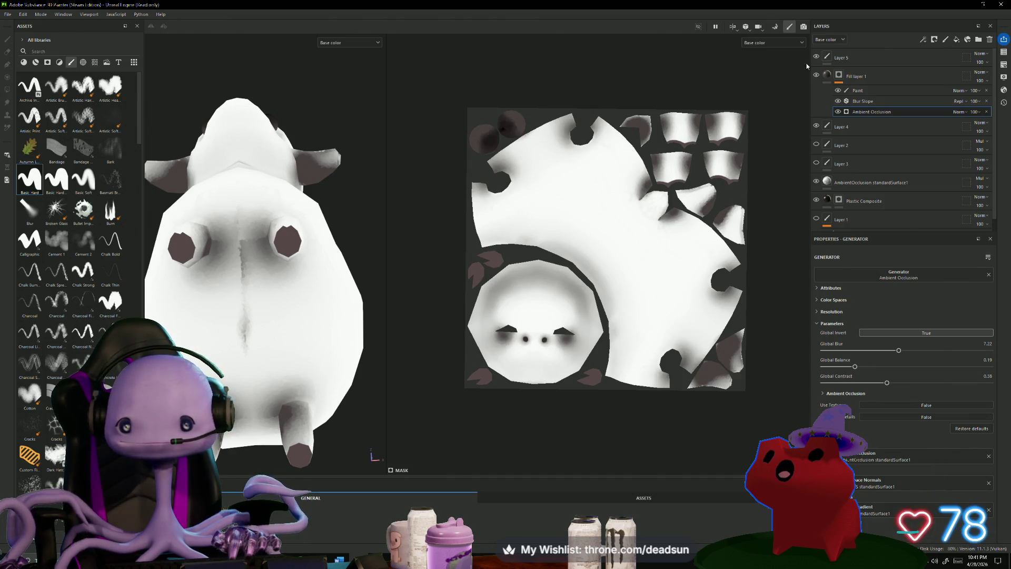
pyautogui.click(853, 58)
pyautogui.press('4')
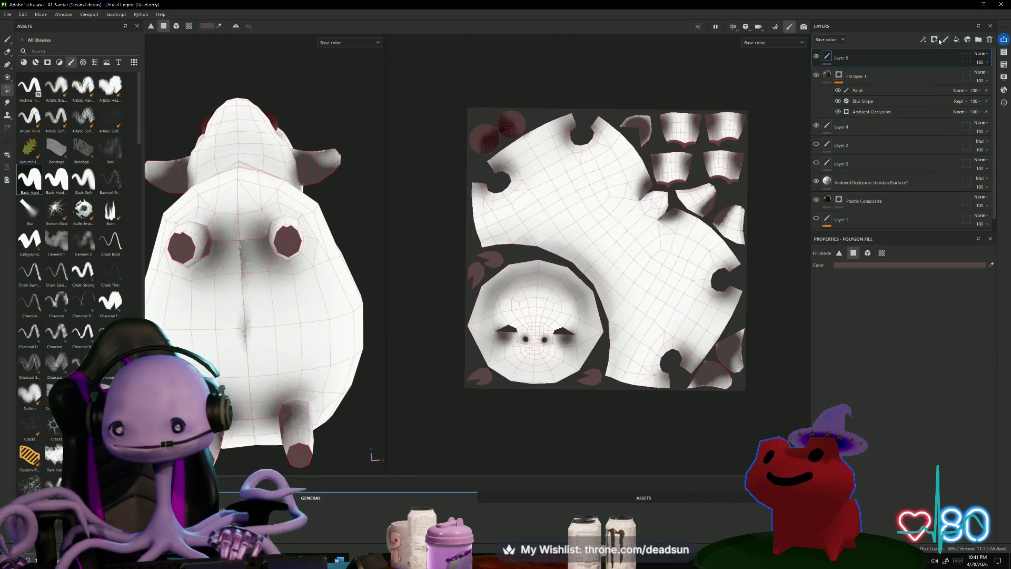
pyautogui.click(935, 39)
pyautogui.moveTo(345, 200)
pyautogui.keyDown('alt'); pyautogui.mouseDown()
pyautogui.moveTo(347, 266)
pyautogui.moveTo(321, 350)
pyautogui.moveTo(332, 350)
pyautogui.moveTo(280, 350)
pyautogui.moveTo(309, 386)
pyautogui.mouseUp(); pyautogui.keyUp('alt')
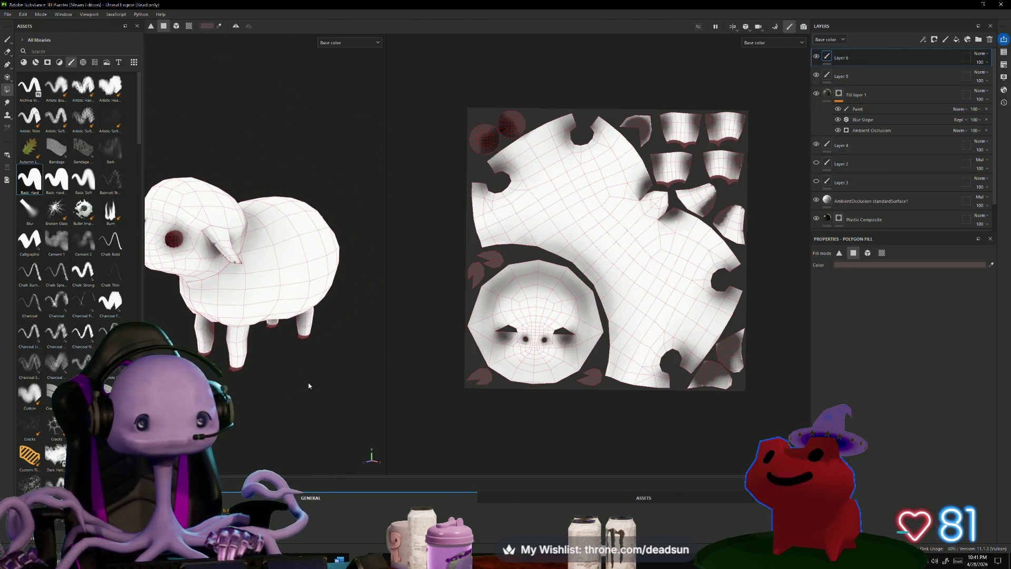
# Delete Layer 6, add Fill layer 2 at the top, and give it an empty filter.
pyautogui.press('Delete')
pyautogui.click(966, 41)
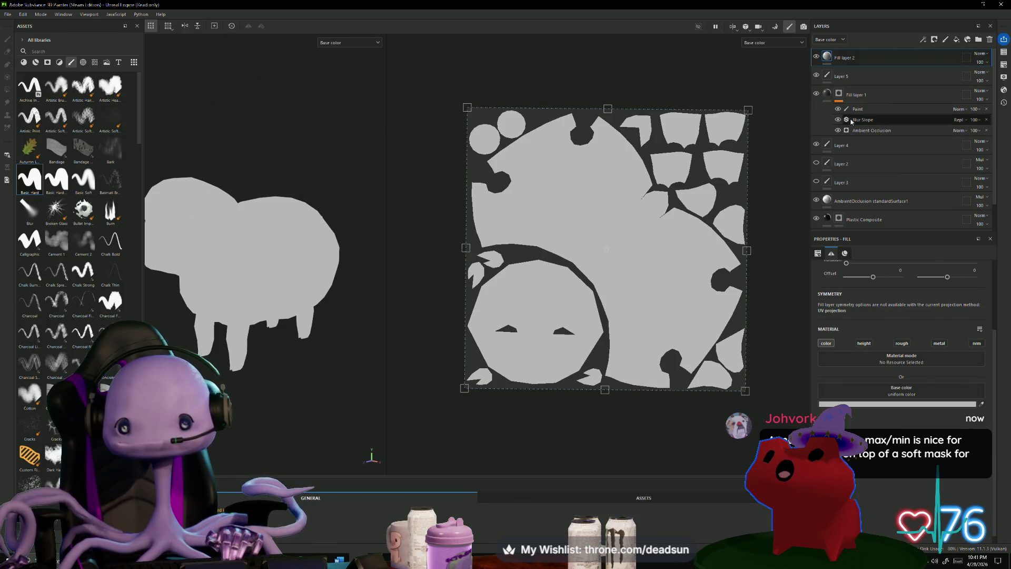
pyautogui.doubleClick(844, 58)
pyautogui.rightClick(844, 61)
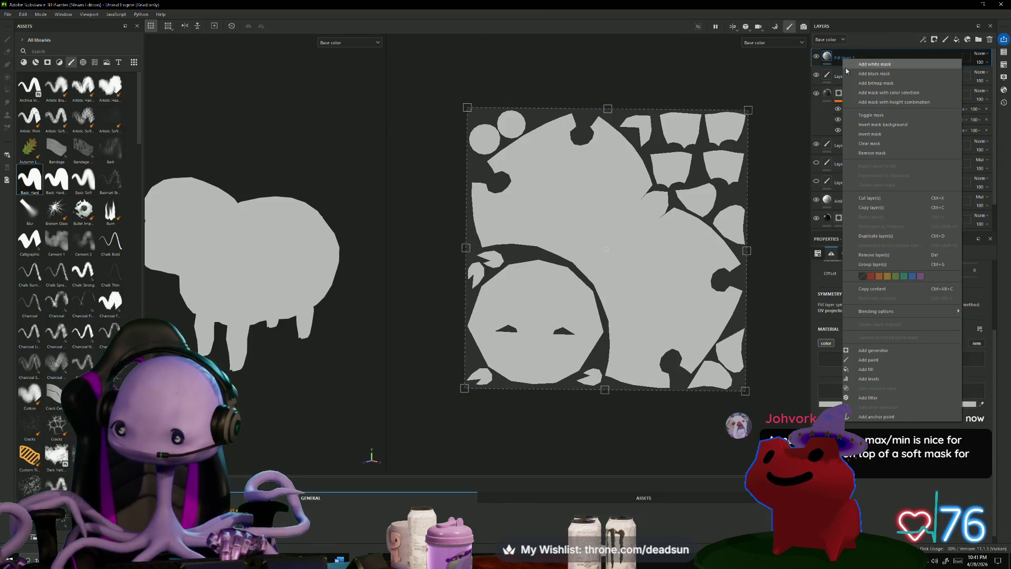
pyautogui.click(877, 396)
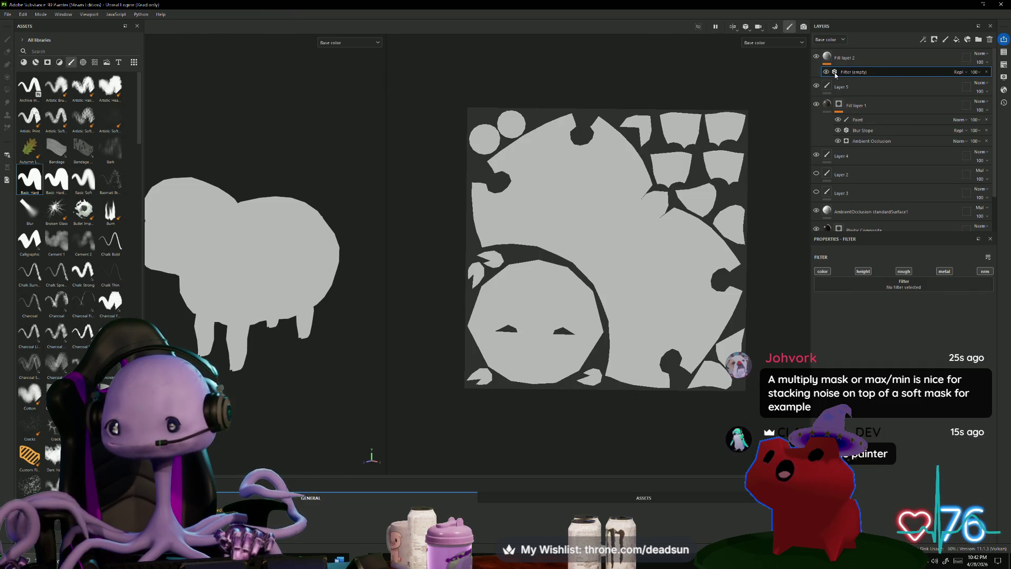
pyautogui.click(909, 289)
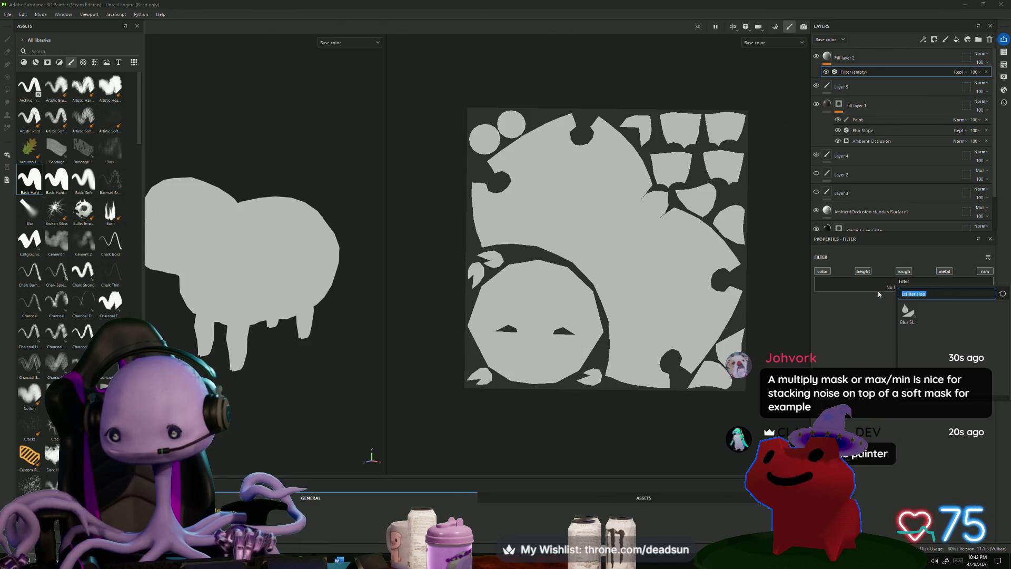
# Search 'baked lighting style' and apply the Baked Lighting Stylized filter to Fill layer 2.
pyautogui.write('bake')
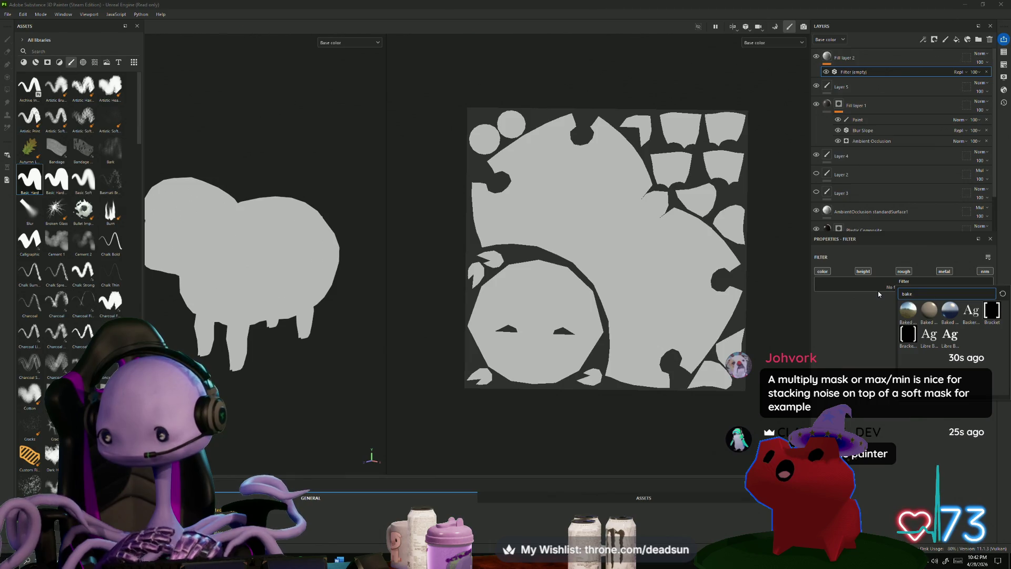
pyautogui.write(' la')
pyautogui.press('BackSpace')
pyautogui.write('igh')
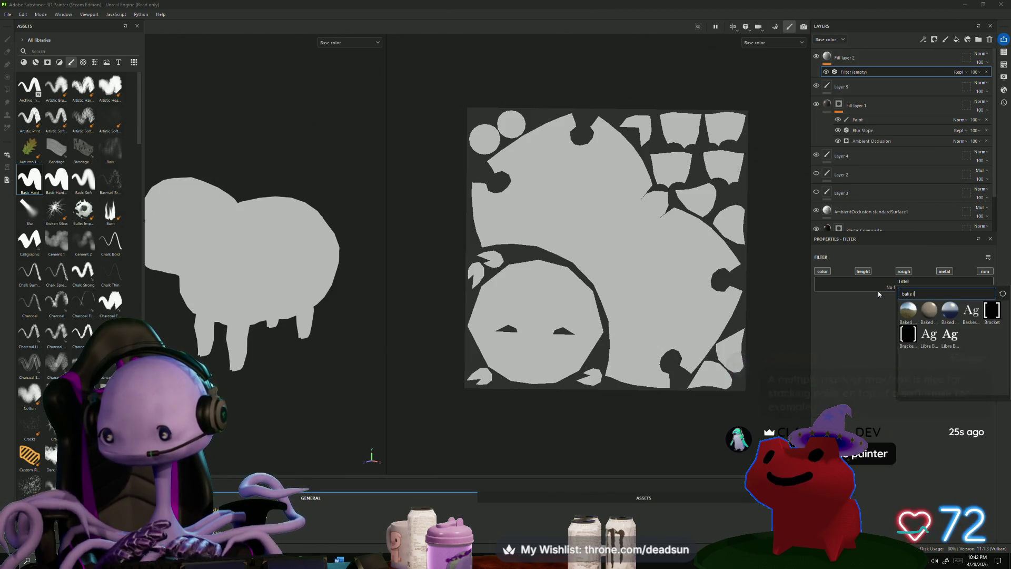
pyautogui.write('t')
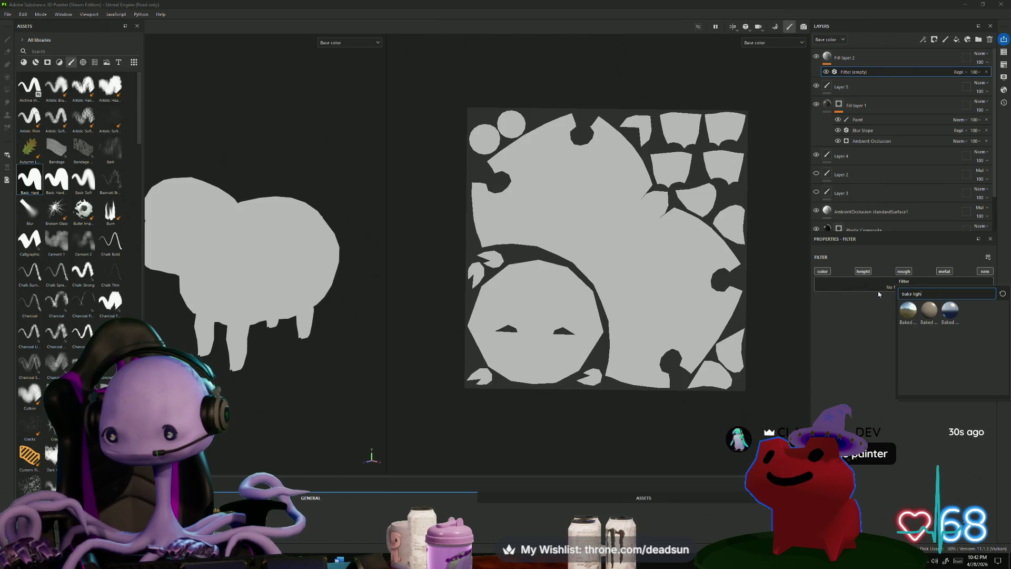
pyautogui.write('ing ')
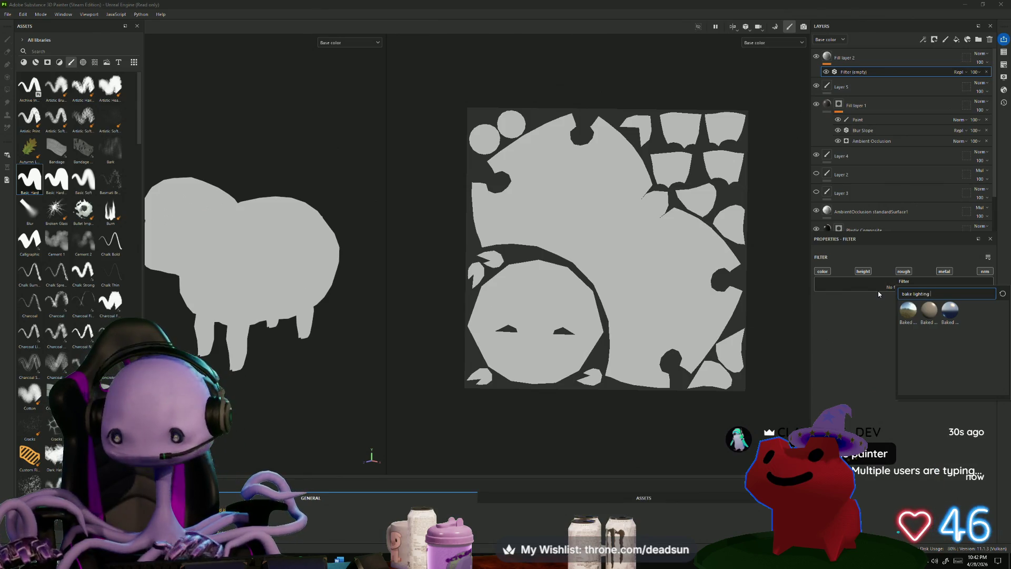
pyautogui.write('style')
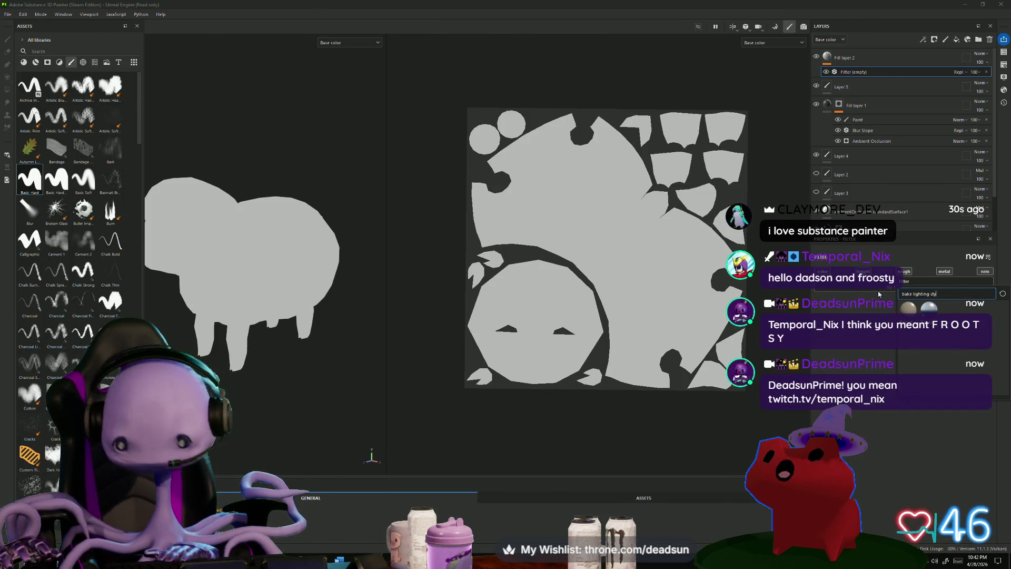
pyautogui.click(930, 307)
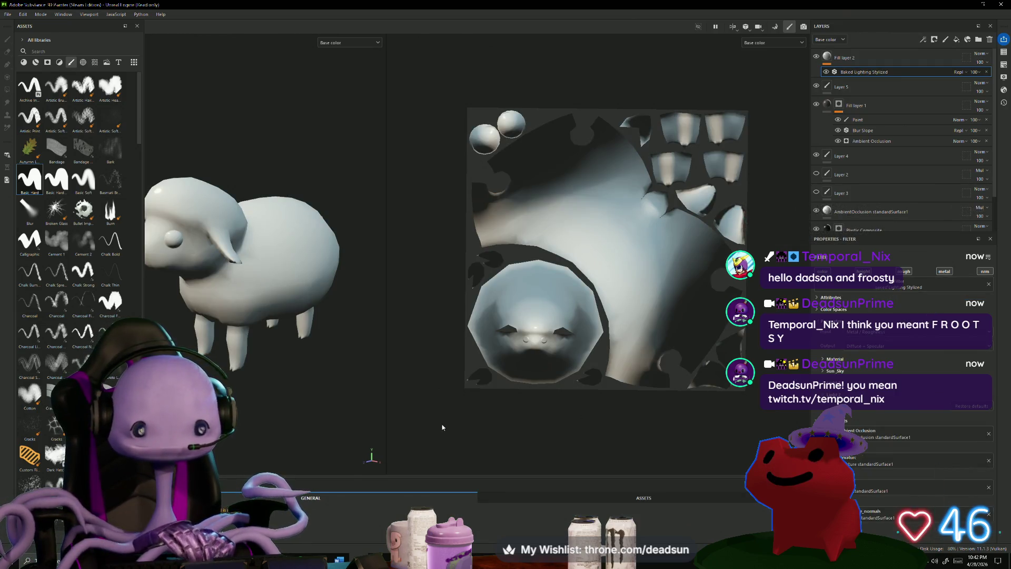
pyautogui.moveTo(300, 401)
pyautogui.keyDown('alt'); pyautogui.mouseDown()
pyautogui.moveTo(354, 280)
pyautogui.moveTo(336, 350)
pyautogui.moveTo(268, 423)
pyautogui.moveTo(303, 342)
pyautogui.moveTo(321, 260)
pyautogui.moveTo(294, 379)
pyautogui.moveTo(273, 373)
pyautogui.mouseUp(); pyautogui.keyUp('alt')
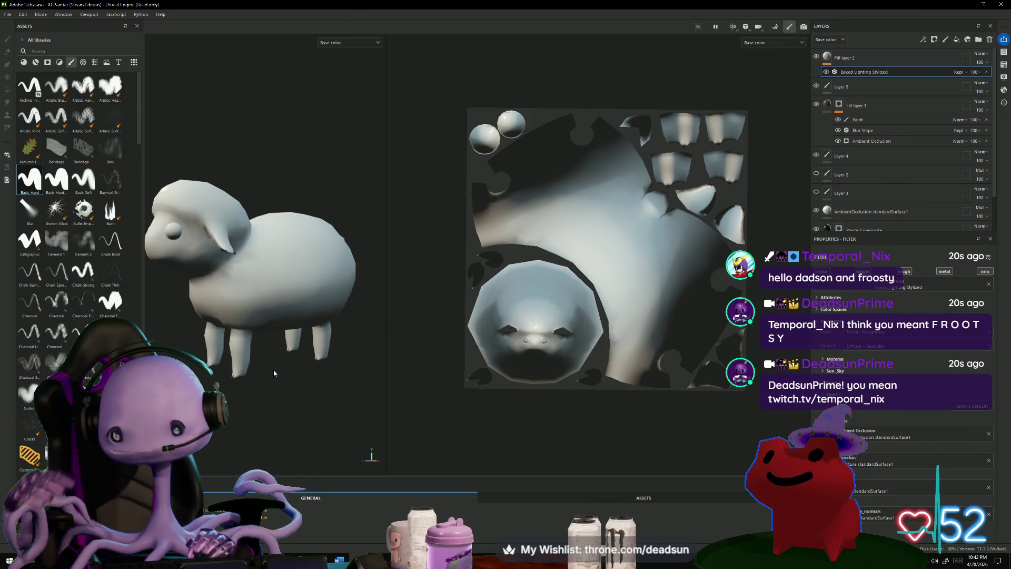
# Try Multiply and then Soft light as the lighting layer's blend mode.
pyautogui.moveTo(264, 368)
pyautogui.keyDown('alt'); pyautogui.mouseDown()
pyautogui.moveTo(316, 387)
pyautogui.moveTo(301, 431)
pyautogui.moveTo(322, 422)
pyautogui.mouseUp(); pyautogui.keyUp('alt')
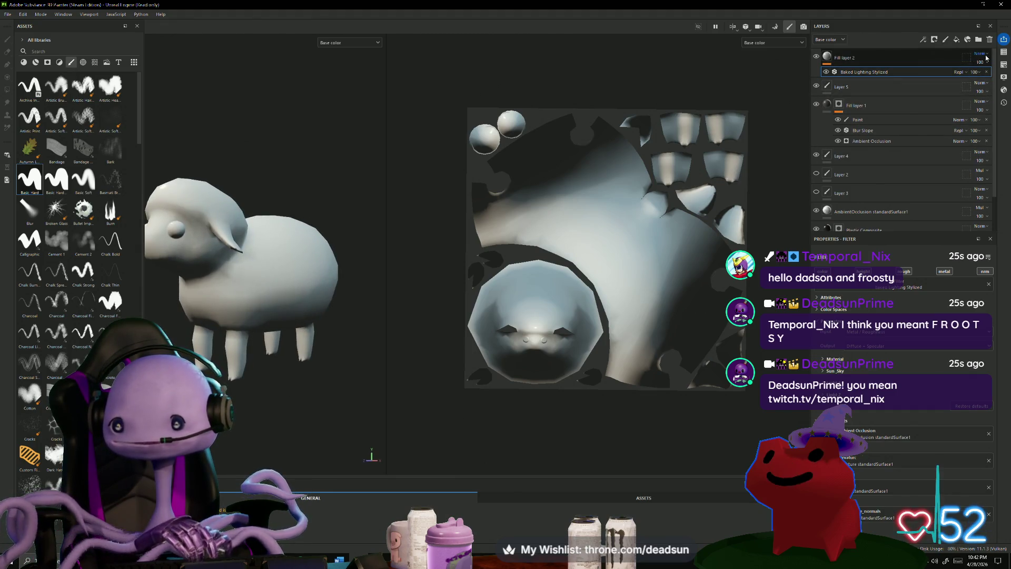
pyautogui.click(982, 56)
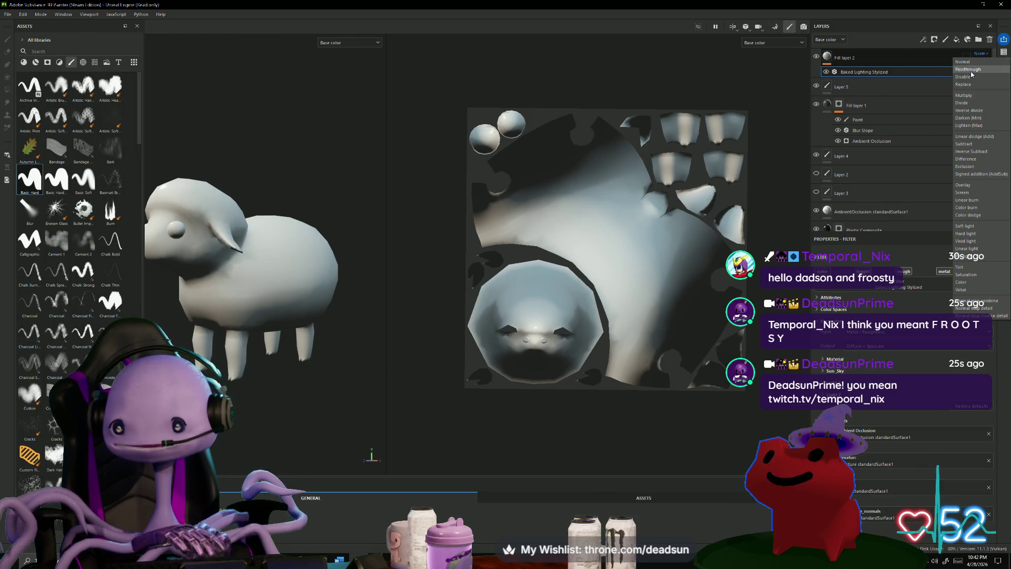
pyautogui.click(983, 55)
pyautogui.click(984, 56)
pyautogui.click(983, 96)
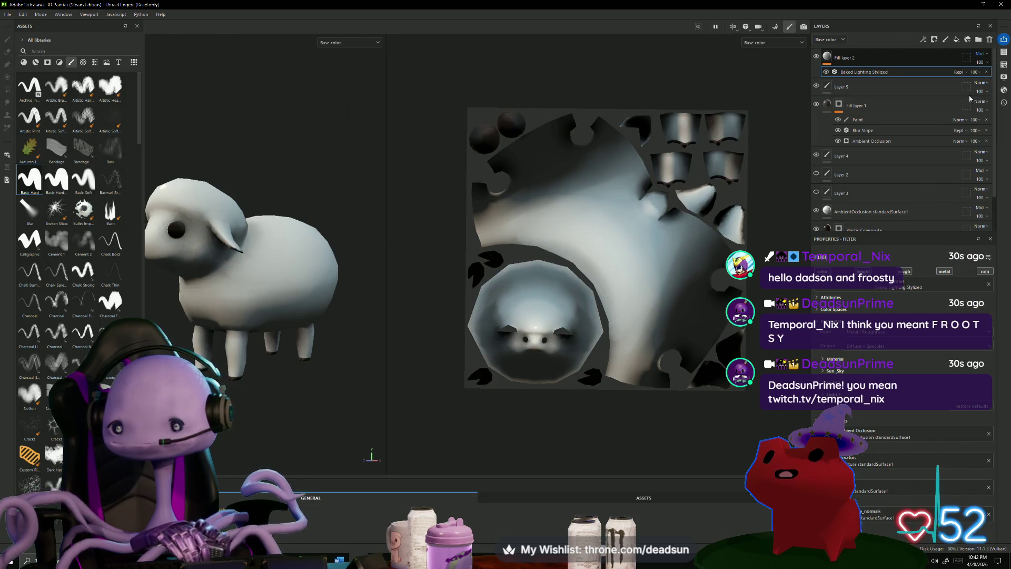
pyautogui.click(981, 53)
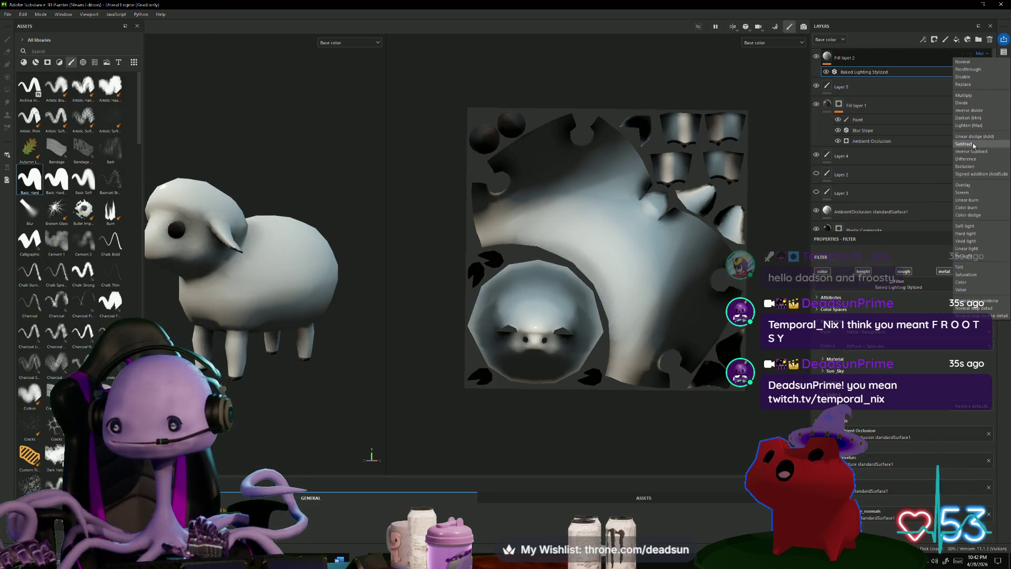
pyautogui.click(971, 227)
pyautogui.moveTo(259, 385)
pyautogui.keyDown('alt'); pyautogui.mouseDown()
pyautogui.moveTo(267, 355)
pyautogui.moveTo(262, 362)
pyautogui.mouseUp(); pyautogui.keyUp('alt')
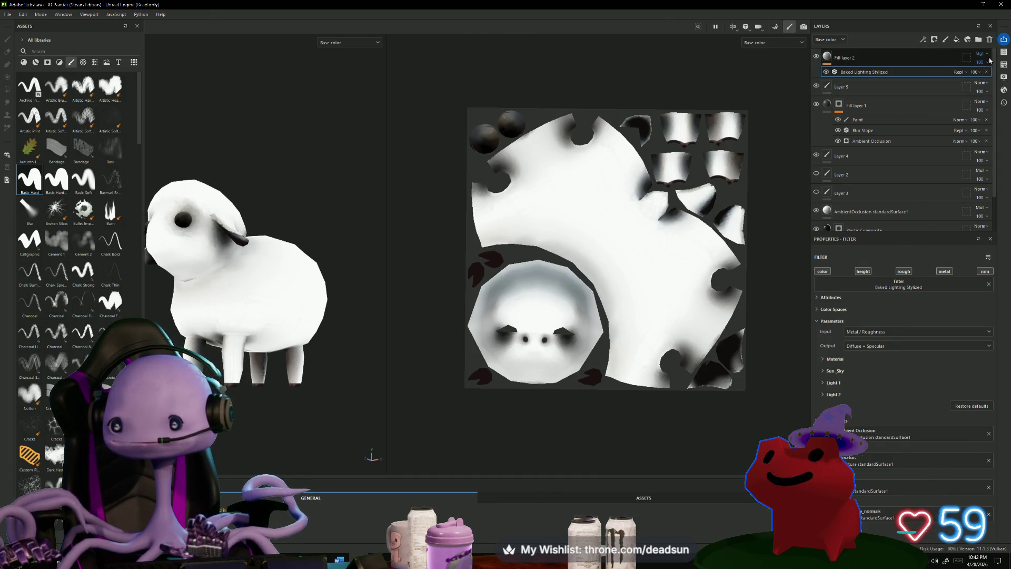
# Switch the lighting layer back to Multiply, then settle on Linear burn.
pyautogui.click(983, 54)
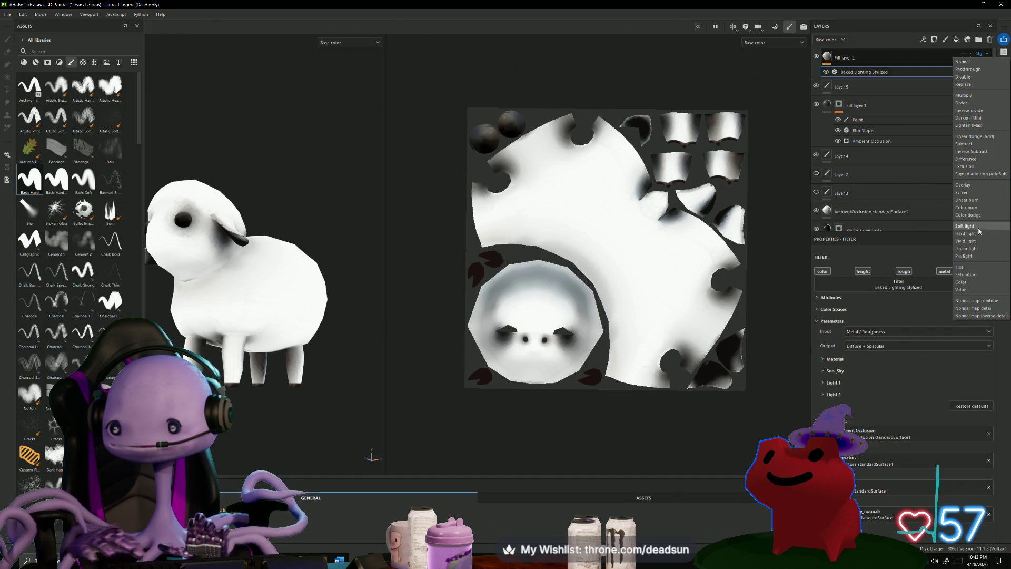
pyautogui.click(974, 96)
pyautogui.moveTo(311, 337)
pyautogui.keyDown('alt'); pyautogui.mouseDown()
pyautogui.moveTo(344, 410)
pyautogui.moveTo(441, 382)
pyautogui.mouseUp(); pyautogui.keyUp('alt')
pyautogui.keyDown('alt'); pyautogui.moveTo(408, 324); pyautogui.dragTo(306, 395); pyautogui.keyUp('alt')
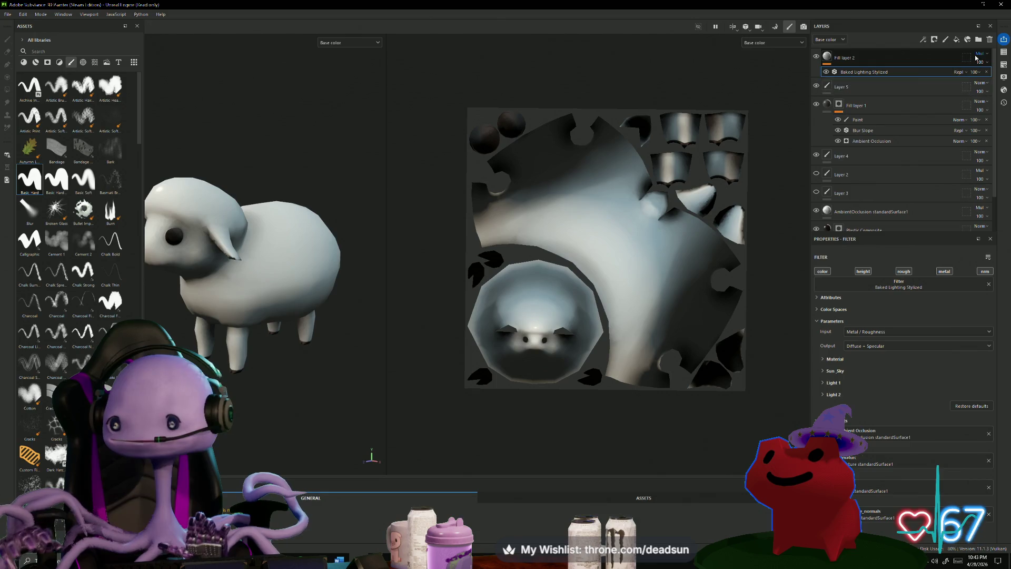
pyautogui.click(982, 56)
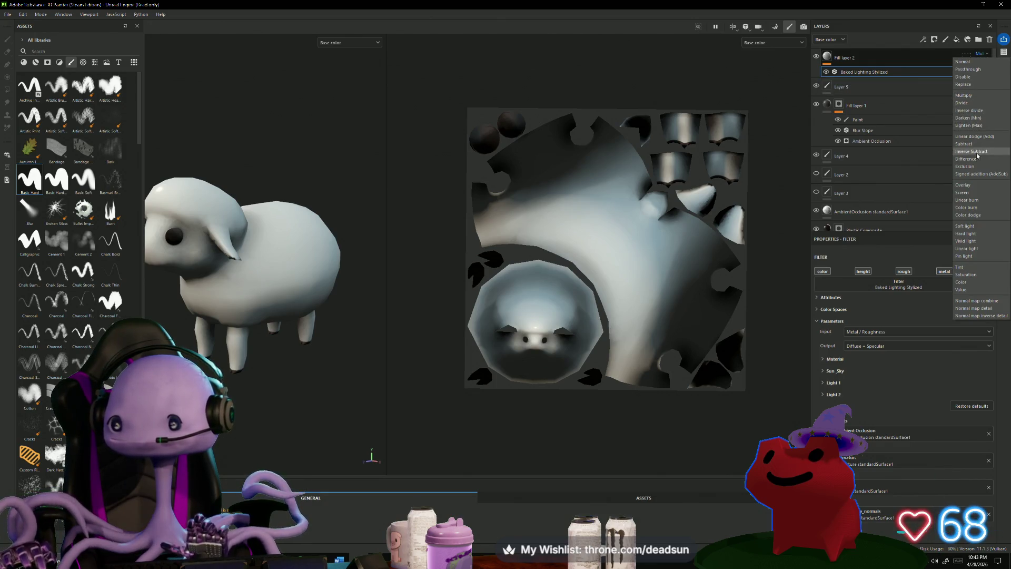
pyautogui.click(979, 205)
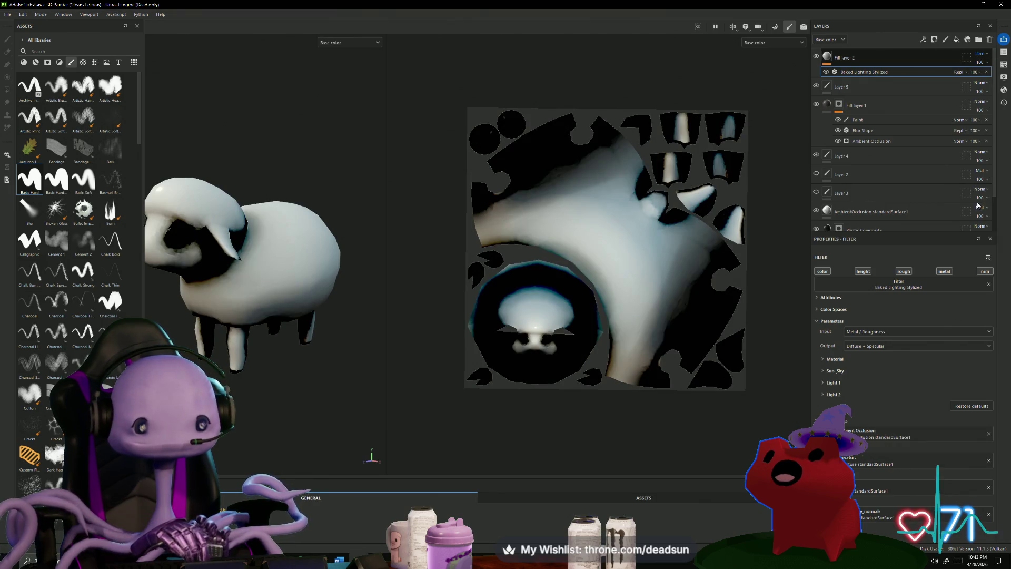
pyautogui.moveTo(247, 364)
pyautogui.keyDown('alt'); pyautogui.mouseDown()
pyautogui.moveTo(356, 350)
pyautogui.moveTo(241, 367)
pyautogui.mouseUp(); pyautogui.keyUp('alt')
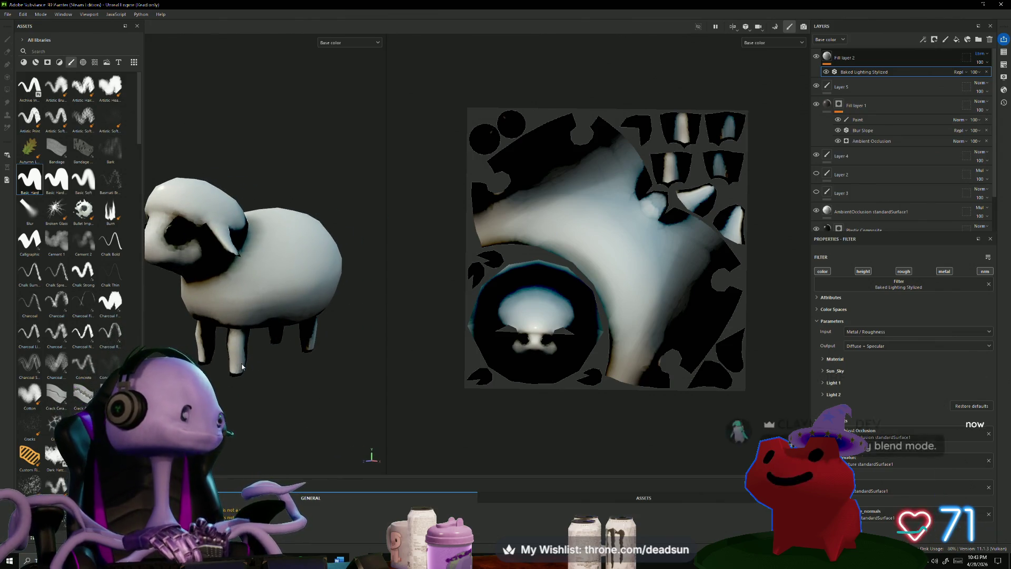
pyautogui.click(981, 56)
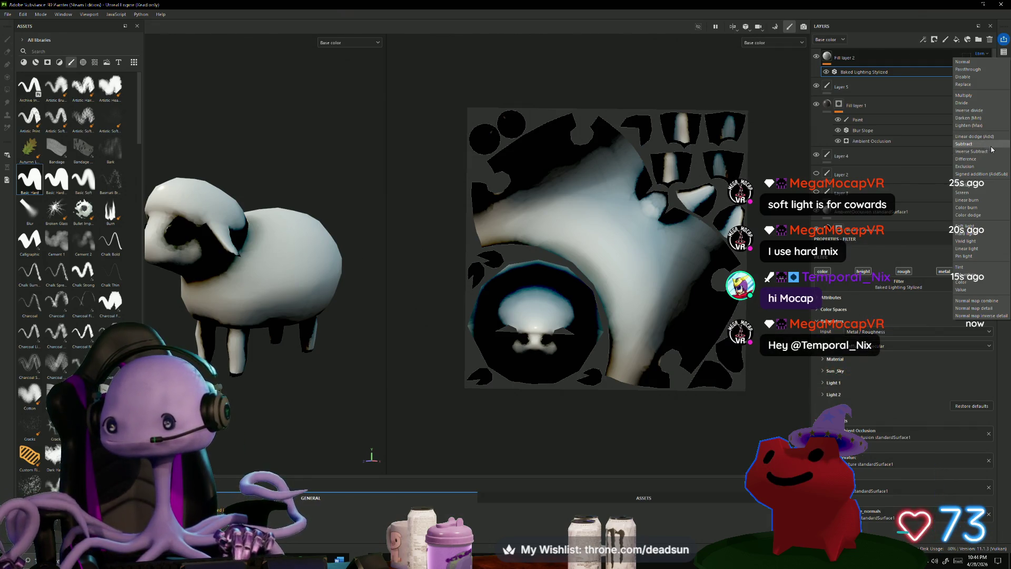
# Try Divide, then another blend mode on Fill layer 2, and inspect the sheep.
pyautogui.click(982, 103)
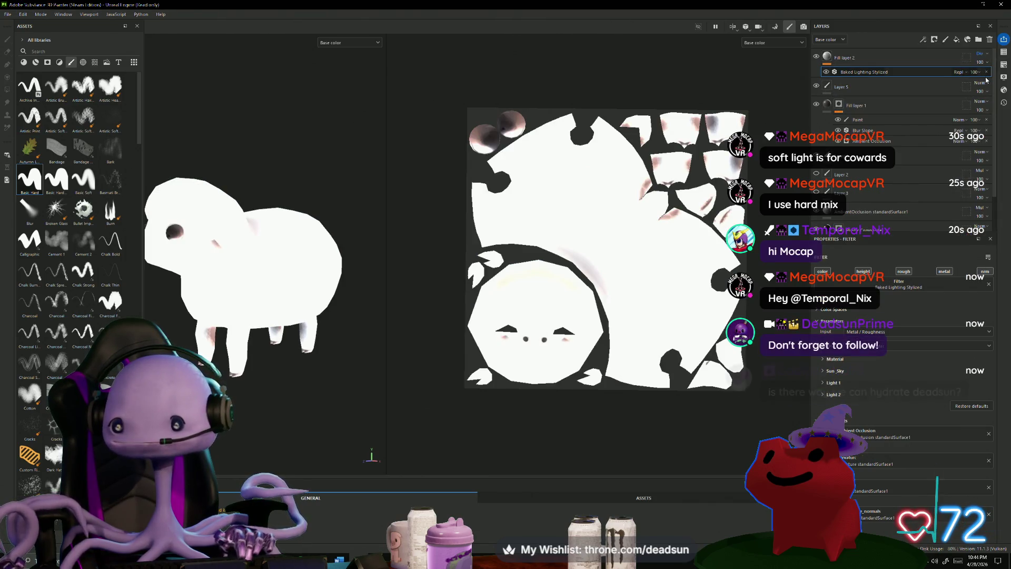
pyautogui.click(981, 53)
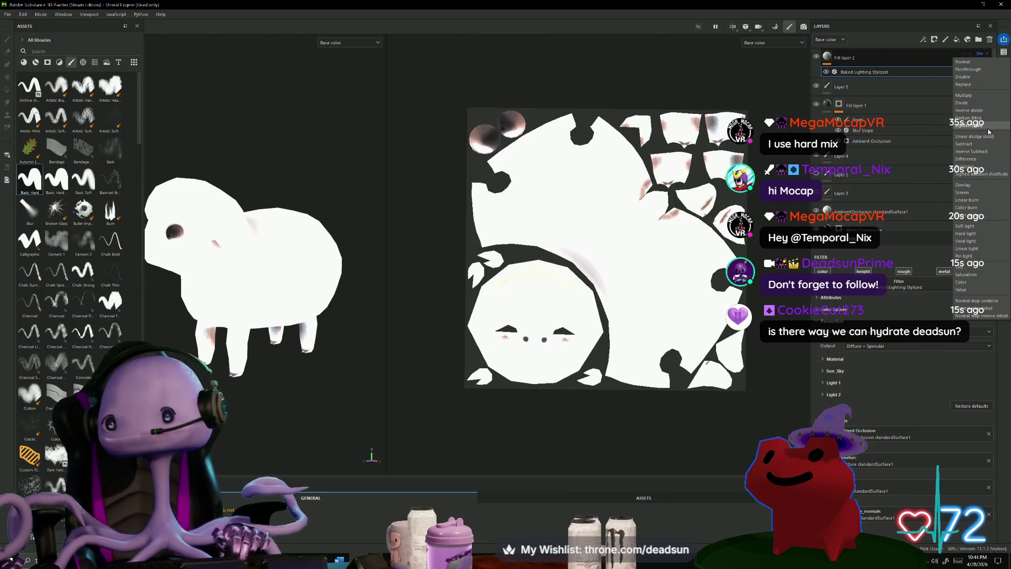
pyautogui.click(981, 161)
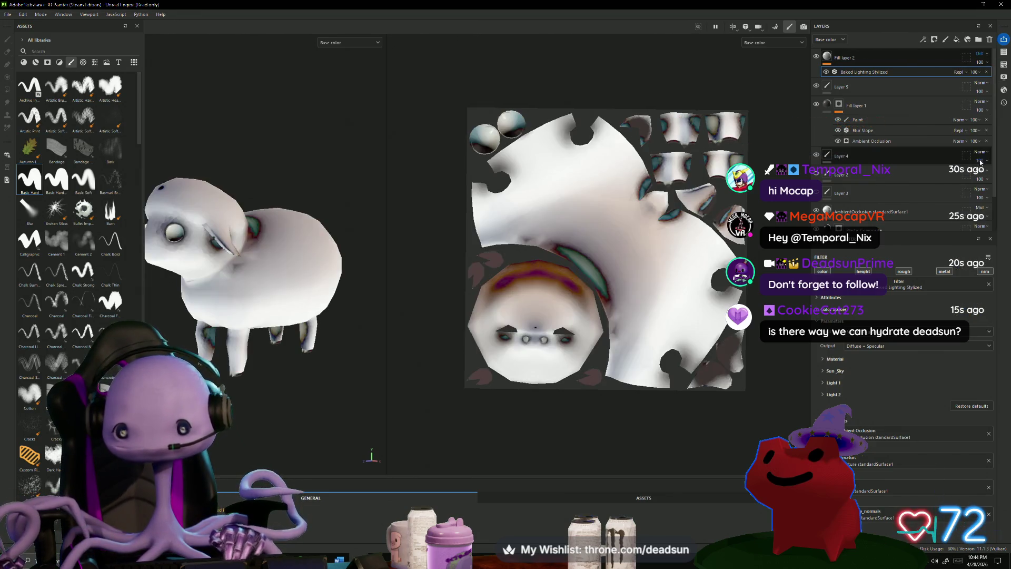
pyautogui.moveTo(211, 429)
pyautogui.keyDown('alt'); pyautogui.mouseDown()
pyautogui.moveTo(213, 421)
pyautogui.moveTo(258, 443)
pyautogui.moveTo(240, 461)
pyautogui.moveTo(270, 379)
pyautogui.moveTo(255, 374)
pyautogui.moveTo(318, 428)
pyautogui.moveTo(279, 433)
pyautogui.mouseUp(); pyautogui.keyUp('alt')
pyautogui.scroll(-5, 240, 461)
pyautogui.scroll(3, 273, 382)
pyautogui.scroll(3, 306, 416)
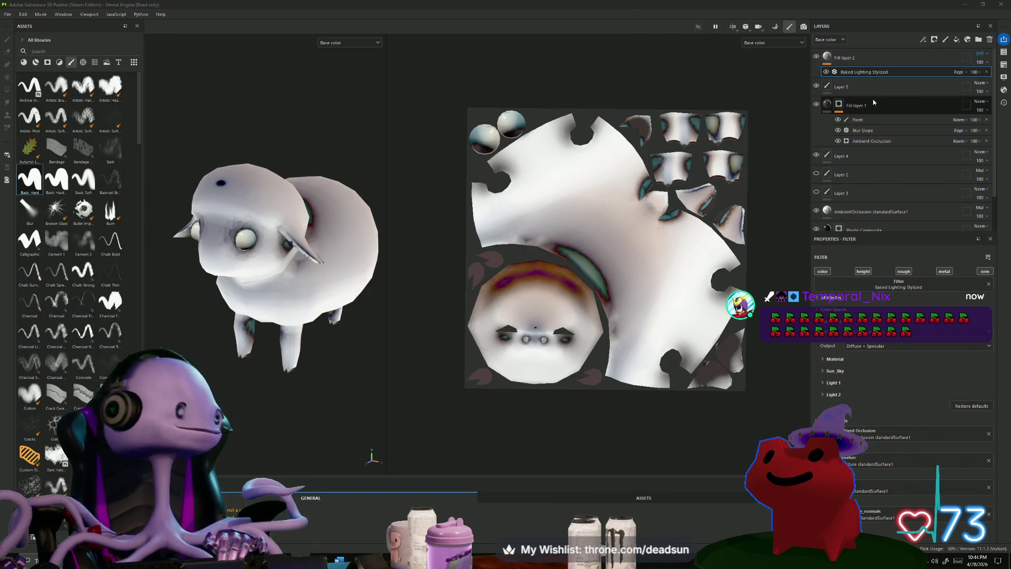
# Set Fill layer 2's blend mode to Soft light.
pyautogui.click(984, 55)
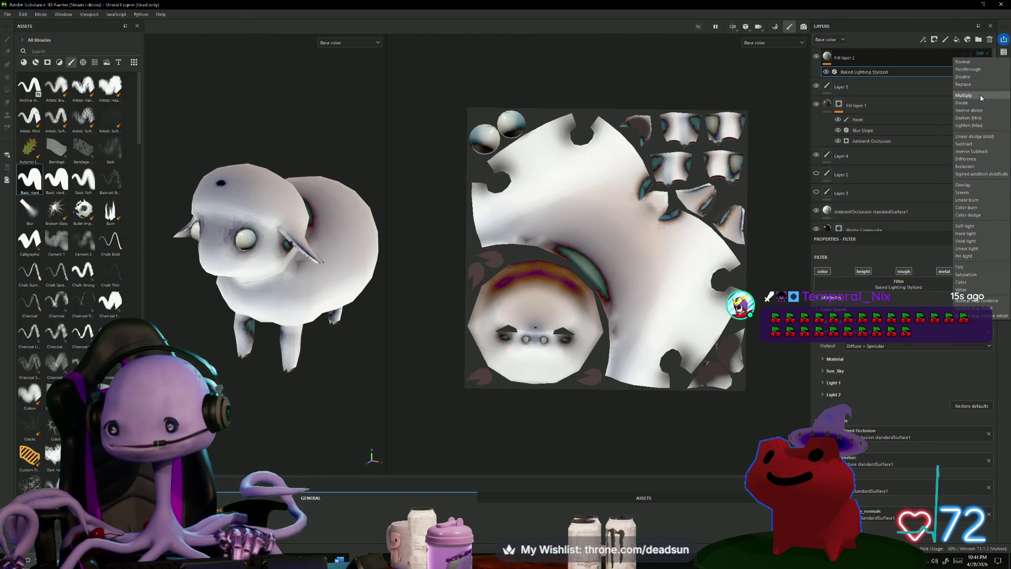
pyautogui.click(974, 226)
pyautogui.keyDown('alt'); pyautogui.moveTo(337, 273); pyautogui.dragTo(376, 287); pyautogui.keyUp('alt')
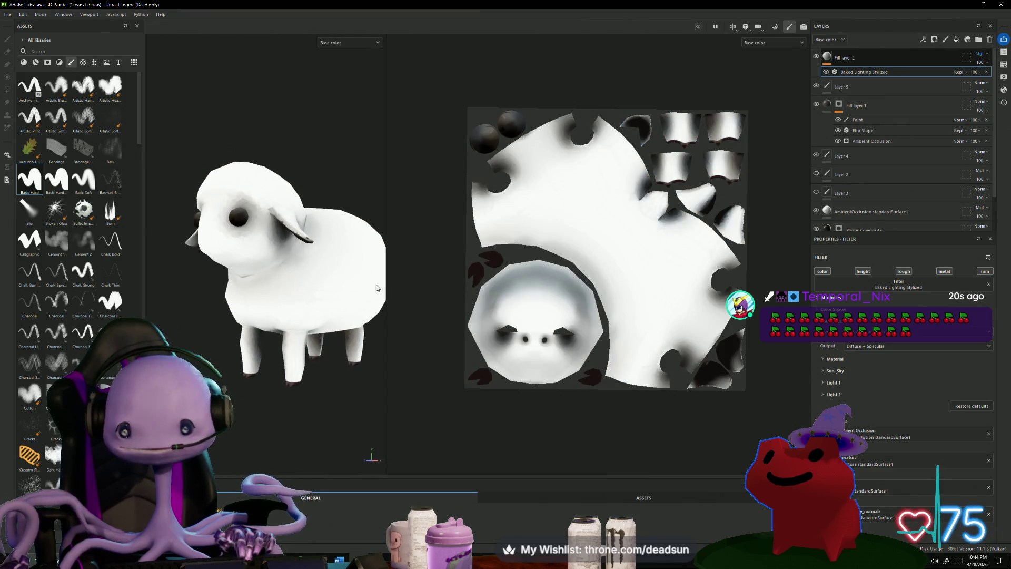
# Toggle the lighting layer's visibility to compare, leaving it visible, and inspect the sheep's underside.
pyautogui.click(816, 57)
pyautogui.click(816, 57)
pyautogui.click(817, 57)
pyautogui.click(817, 57)
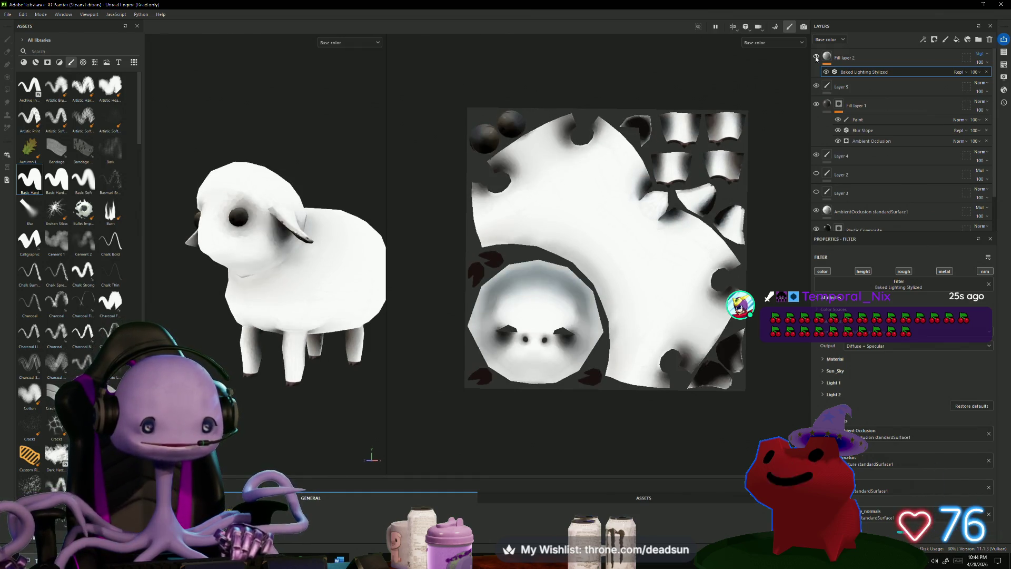
pyautogui.click(817, 56)
pyautogui.click(817, 57)
pyautogui.moveTo(346, 174)
pyautogui.keyDown('alt'); pyautogui.mouseDown()
pyautogui.moveTo(362, 89)
pyautogui.moveTo(371, 200)
pyautogui.moveTo(389, 119)
pyautogui.moveTo(386, 154)
pyautogui.mouseUp(); pyautogui.keyUp('alt')
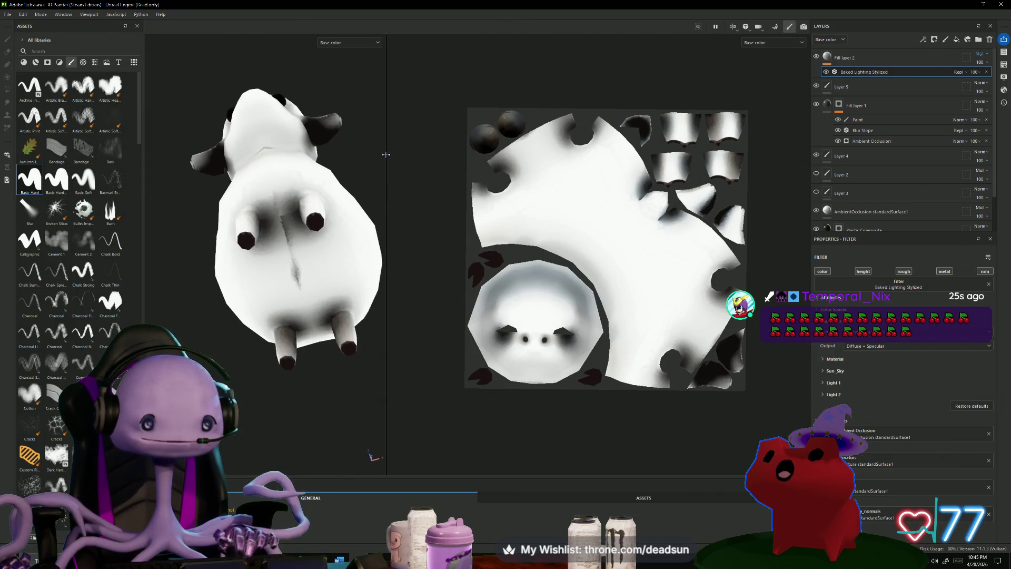
pyautogui.scroll(4, 392, 167)
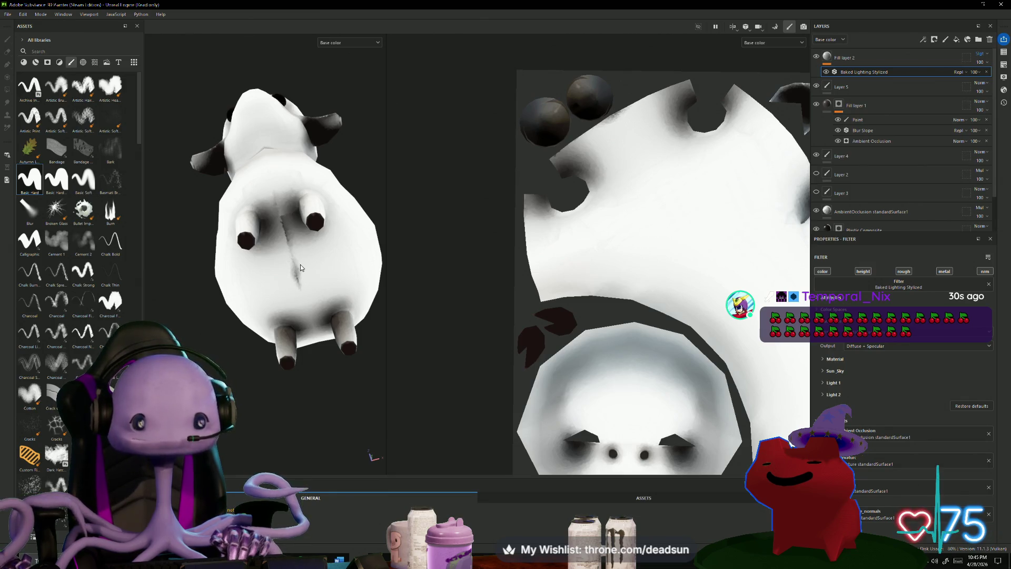
pyautogui.scroll(2, 299, 279)
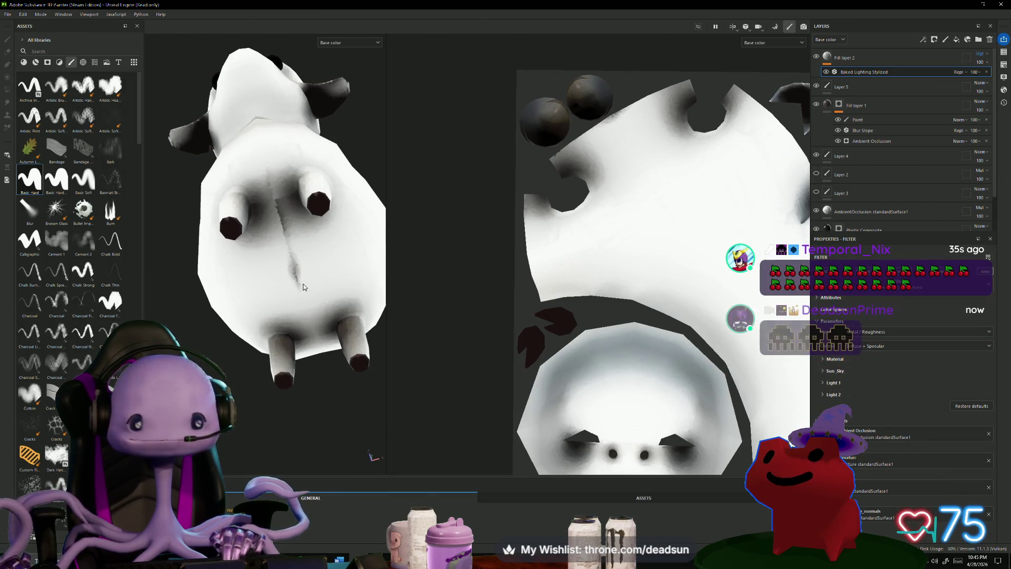
pyautogui.scroll(2, 302, 286)
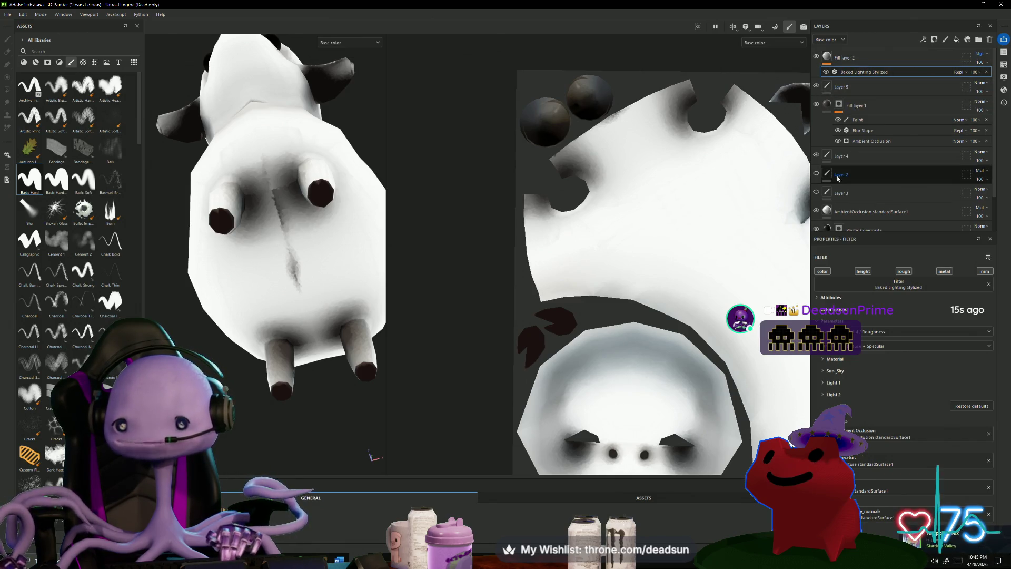
# On Fill layer 1's Blur Slope, set a source value to 0.36 and Intensity to about 0.22.
pyautogui.click(864, 130)
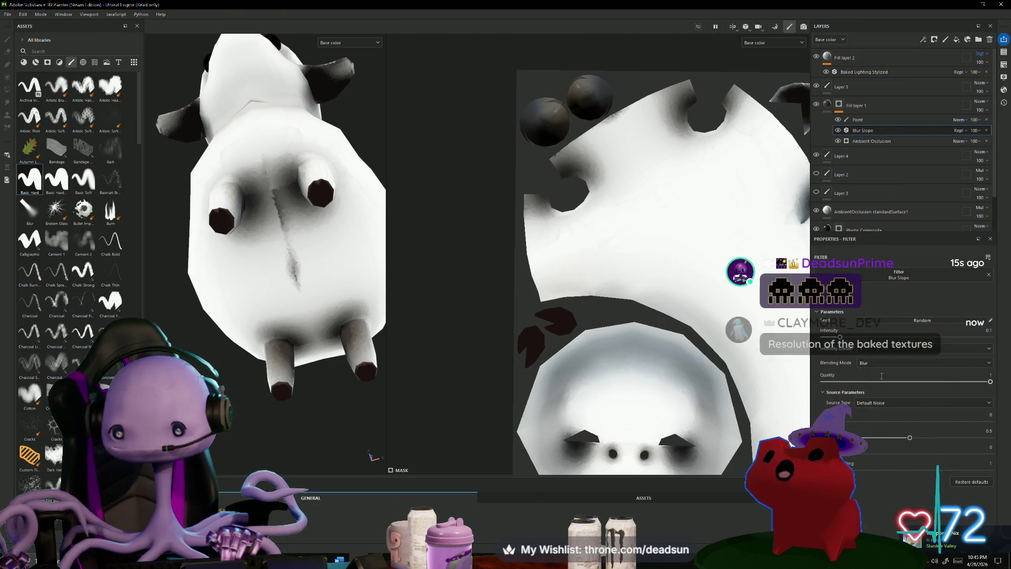
pyautogui.moveTo(910, 438); pyautogui.dragTo(887, 438)
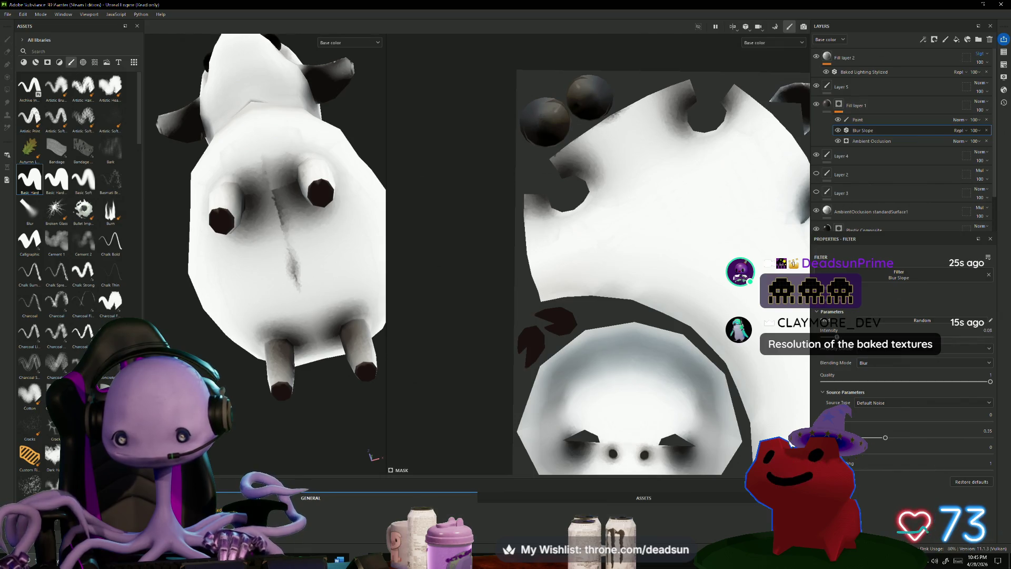
pyautogui.moveTo(824, 336); pyautogui.dragTo(864, 336)
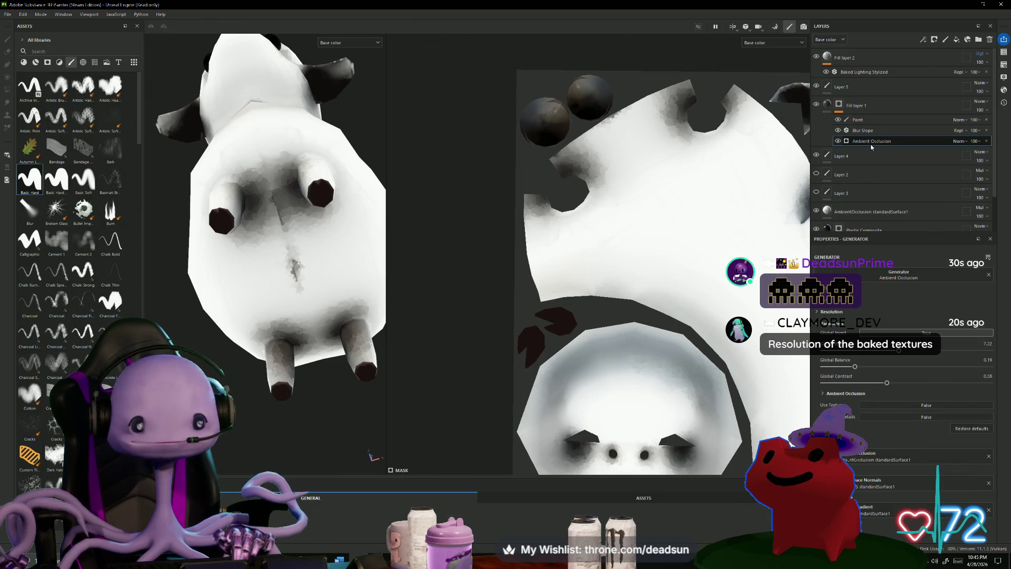
pyautogui.click(872, 119)
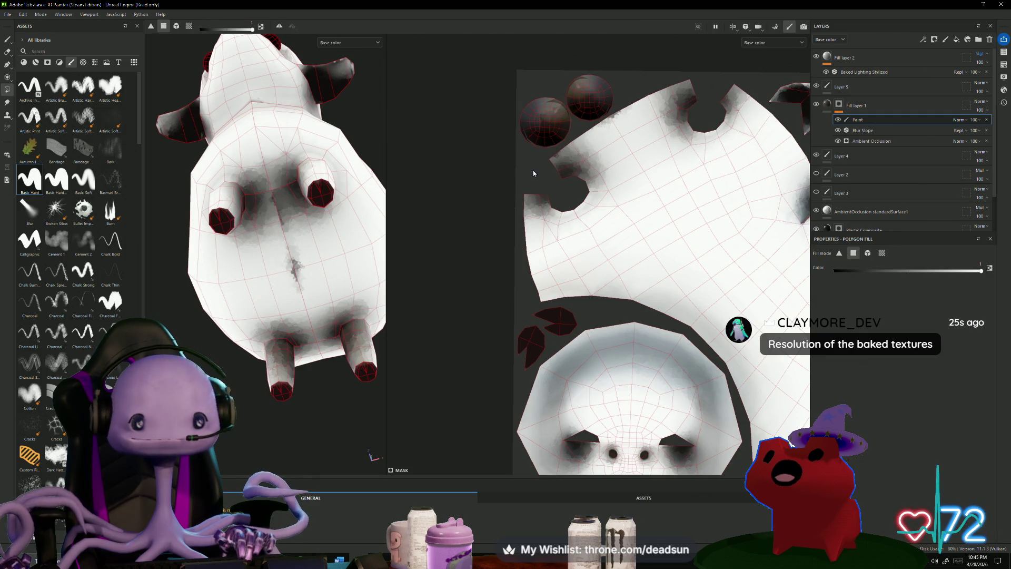
# Switch to brush painting and add a paint effect to Fill layer 1's mask.
pyautogui.click(839, 104)
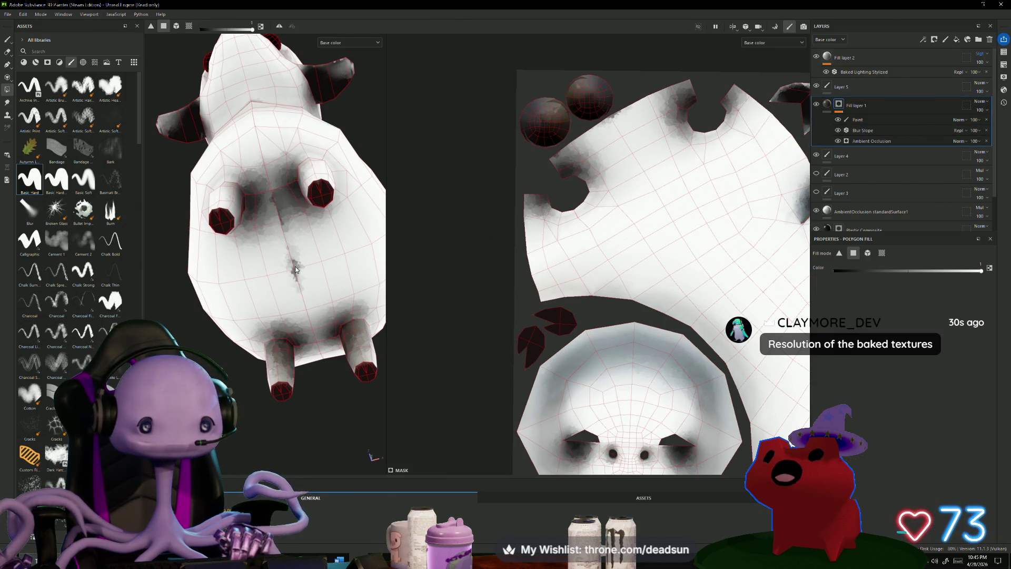
pyautogui.moveTo(293, 262); pyautogui.dragTo(301, 284)
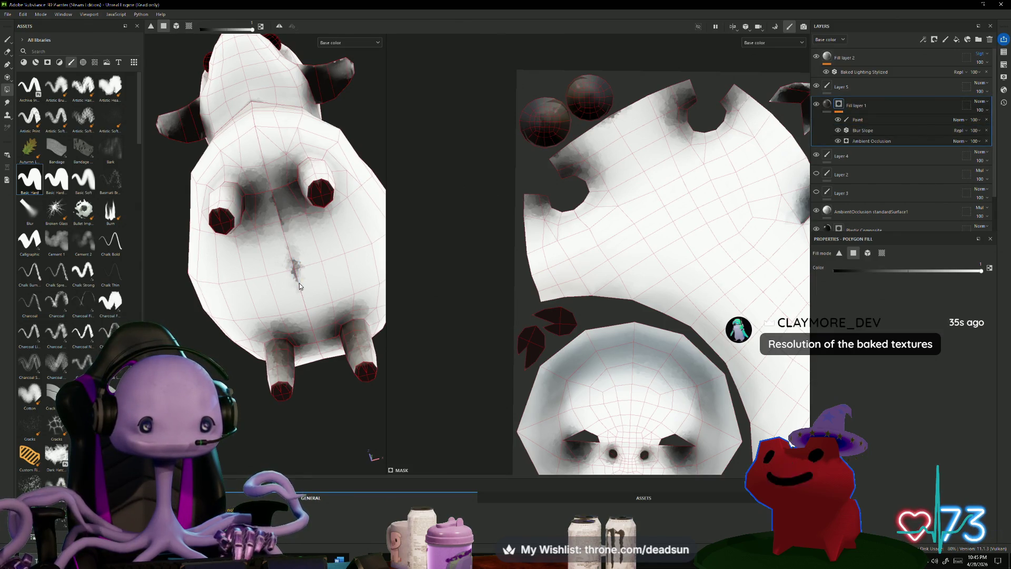
pyautogui.press('1')
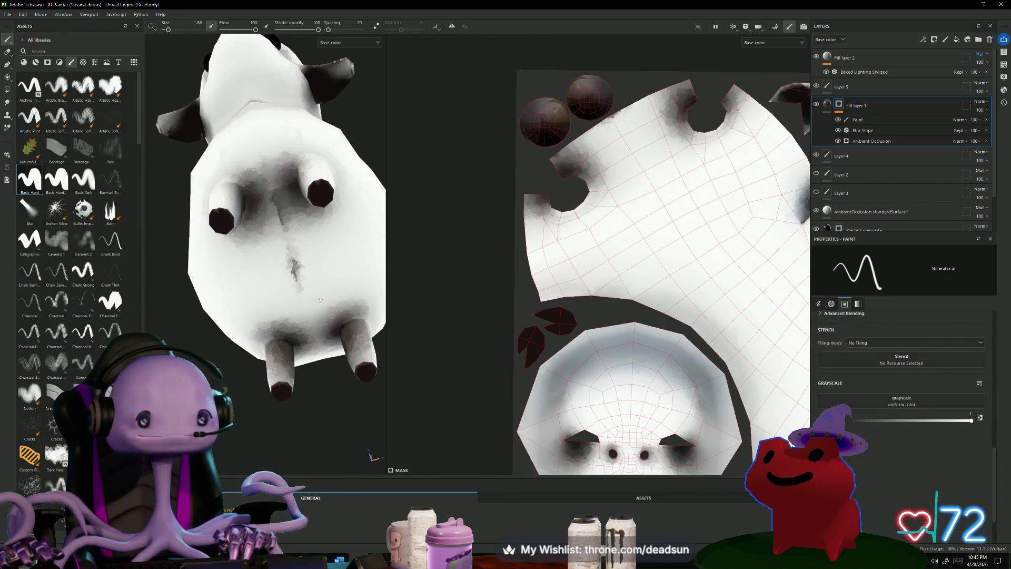
pyautogui.scroll(2, 688, 263)
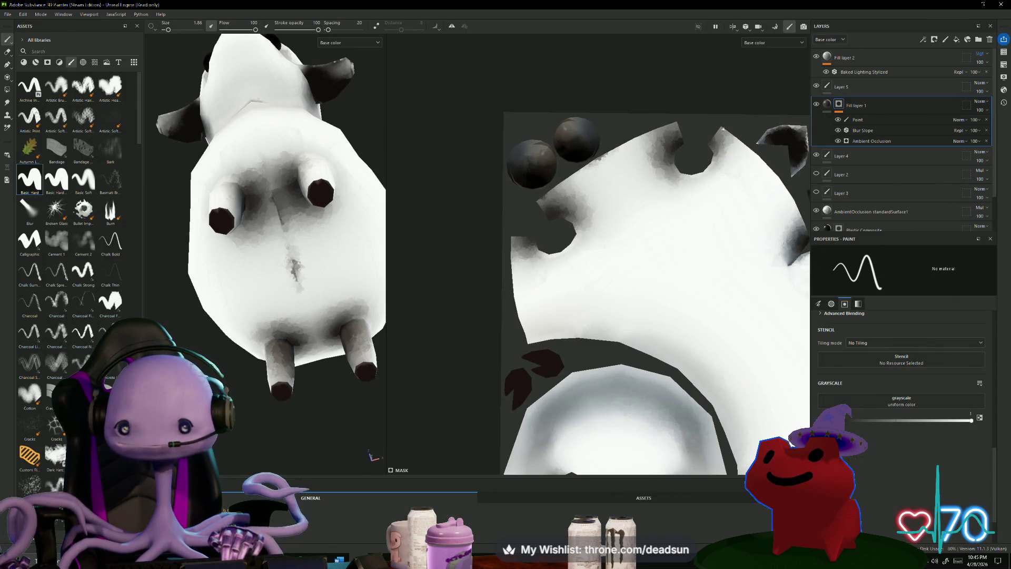
pyautogui.rightClick(841, 107)
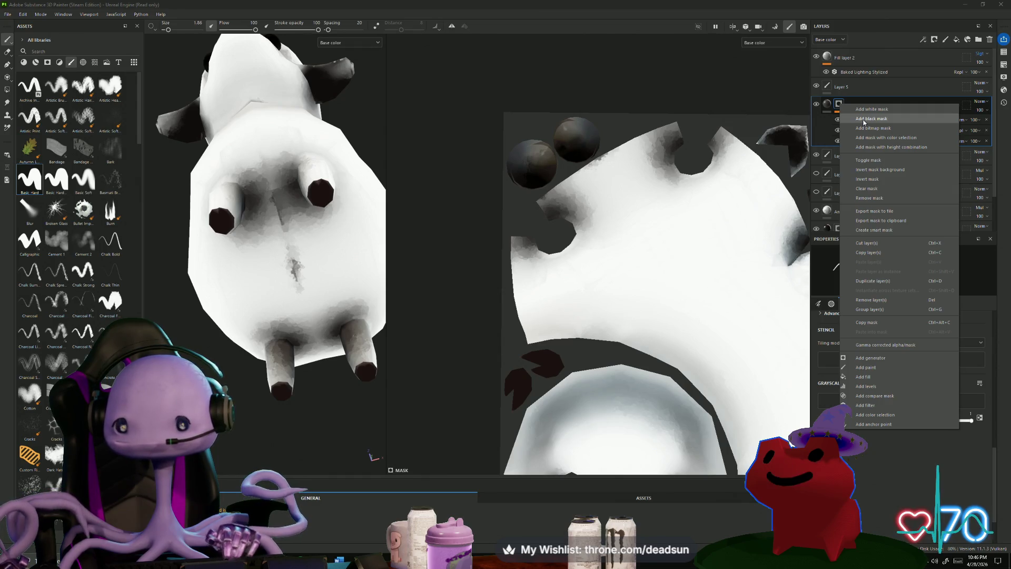
pyautogui.click(823, 128)
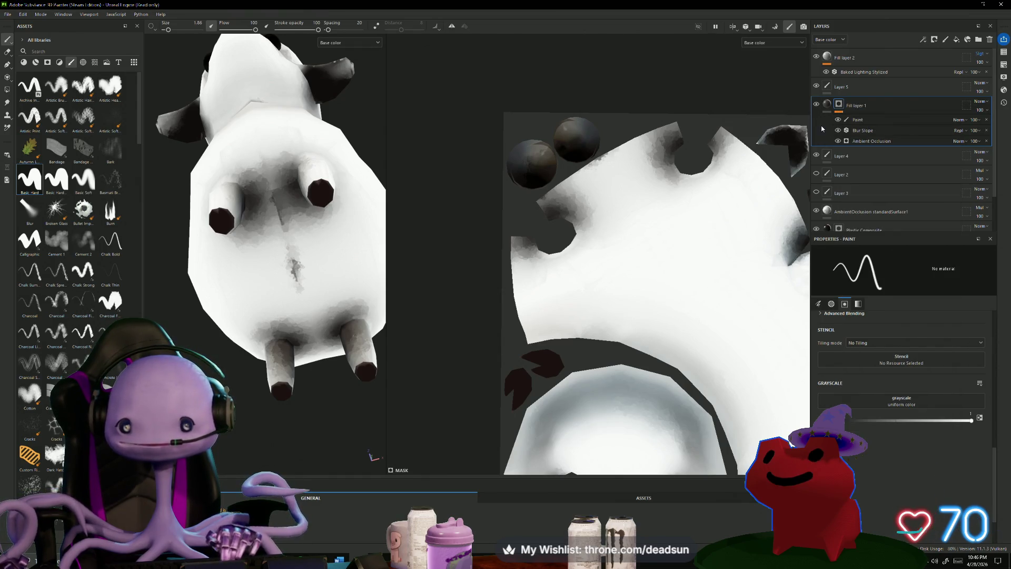
# Set the Paint effect's grayscale to 0 and paint out the belly smudges with a size-15 brush.
pyautogui.click(857, 120)
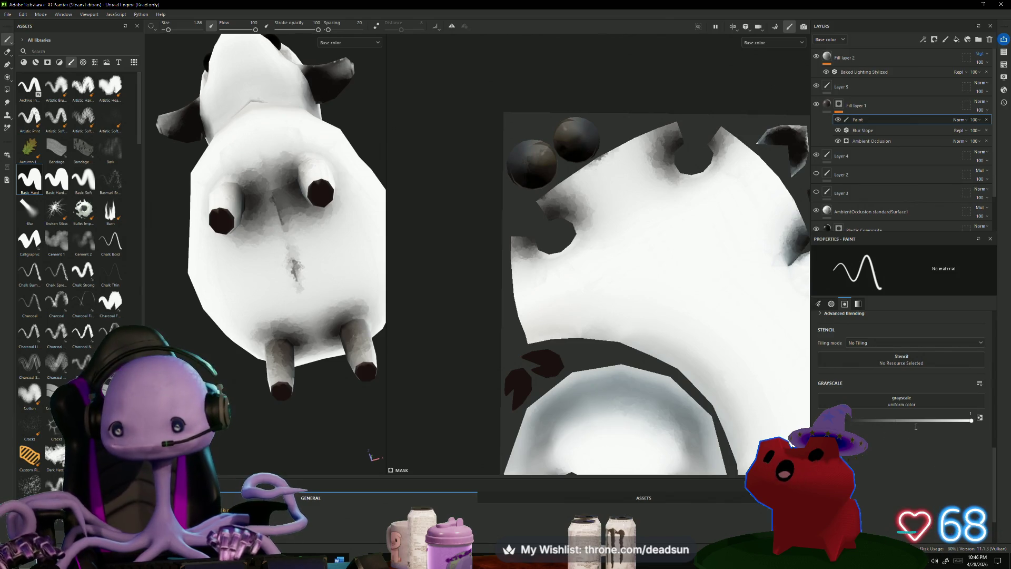
pyautogui.click(899, 420)
pyautogui.moveTo(889, 416); pyautogui.dragTo(796, 418)
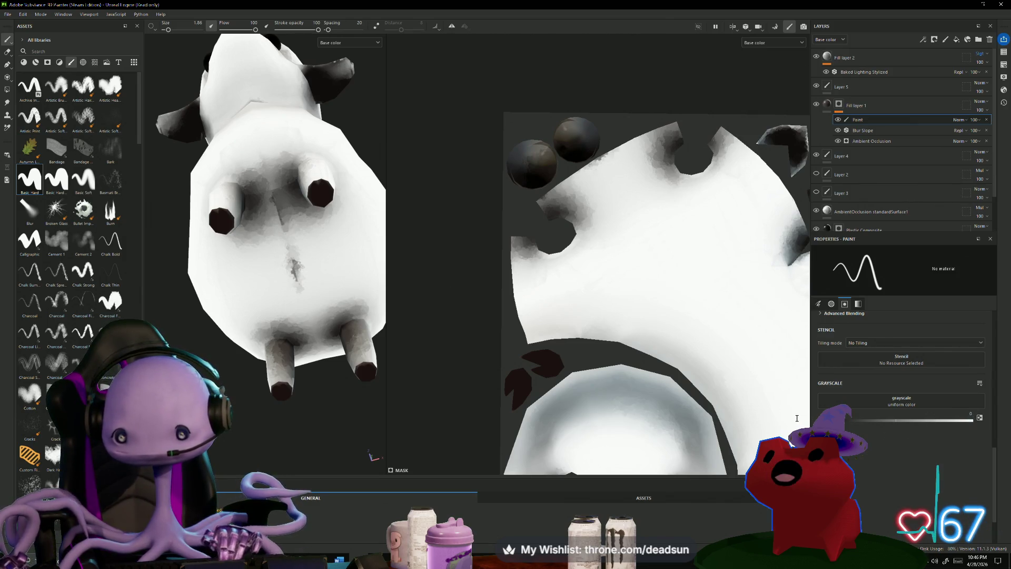
pyautogui.moveTo(296, 261); pyautogui.dragTo(297, 275)
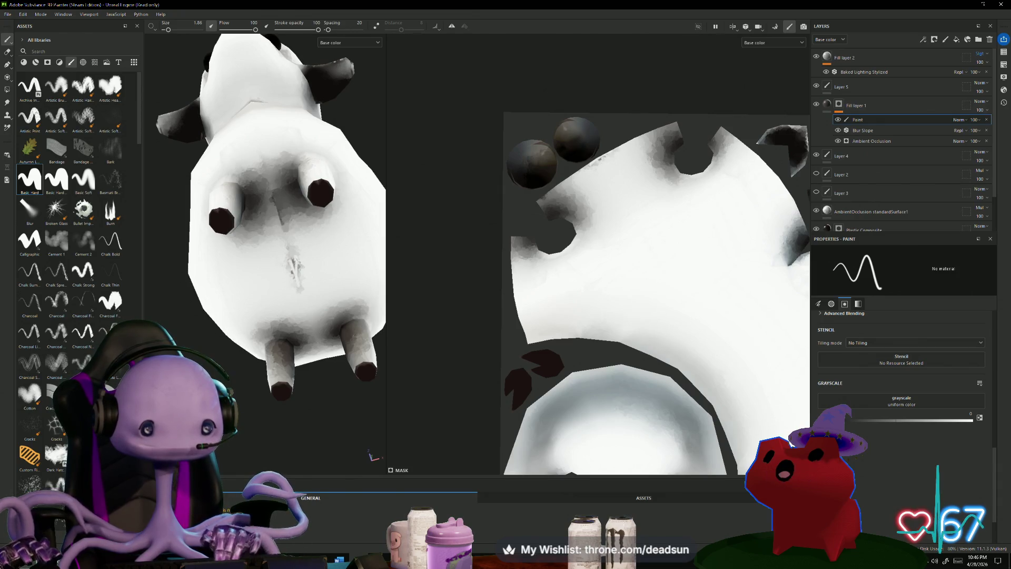
pyautogui.keyDown('ctrl'); pyautogui.moveTo(315, 296); pyautogui.dragTo(297, 284, button='right'); pyautogui.keyUp('ctrl')
pyautogui.moveTo(298, 284)
pyautogui.mouseDown()
pyautogui.moveTo(289, 255)
pyautogui.moveTo(289, 282)
pyautogui.mouseUp()
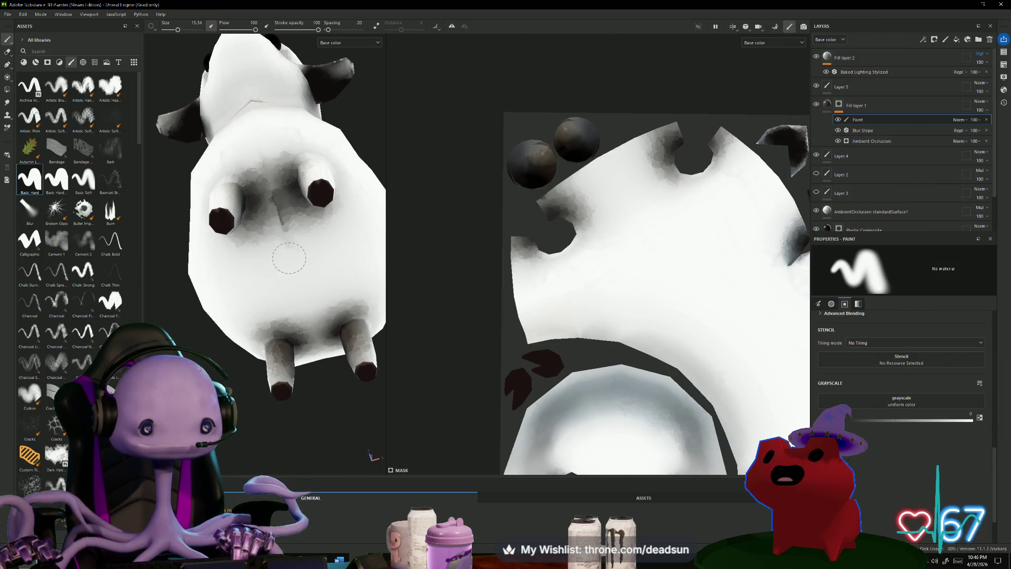
# Shrink the brush to about 11 and paint out the dark shading on the underside.
pyautogui.moveTo(187, 169)
pyautogui.keyDown('alt'); pyautogui.mouseDown()
pyautogui.moveTo(166, 245)
pyautogui.moveTo(185, 224)
pyautogui.mouseUp(); pyautogui.keyUp('alt')
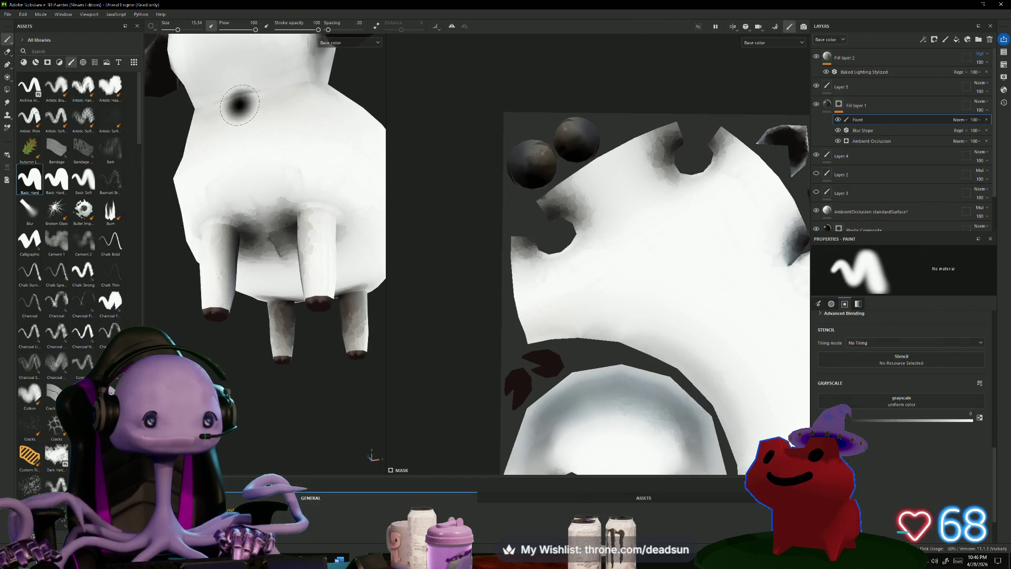
pyautogui.moveTo(342, 90)
pyautogui.keyDown('alt'); pyautogui.mouseDown()
pyautogui.moveTo(318, 127)
pyautogui.moveTo(295, 86)
pyautogui.moveTo(304, 150)
pyautogui.moveTo(369, 137)
pyautogui.moveTo(205, 169)
pyautogui.mouseUp(); pyautogui.keyUp('alt')
pyautogui.scroll(-5, 180, 158)
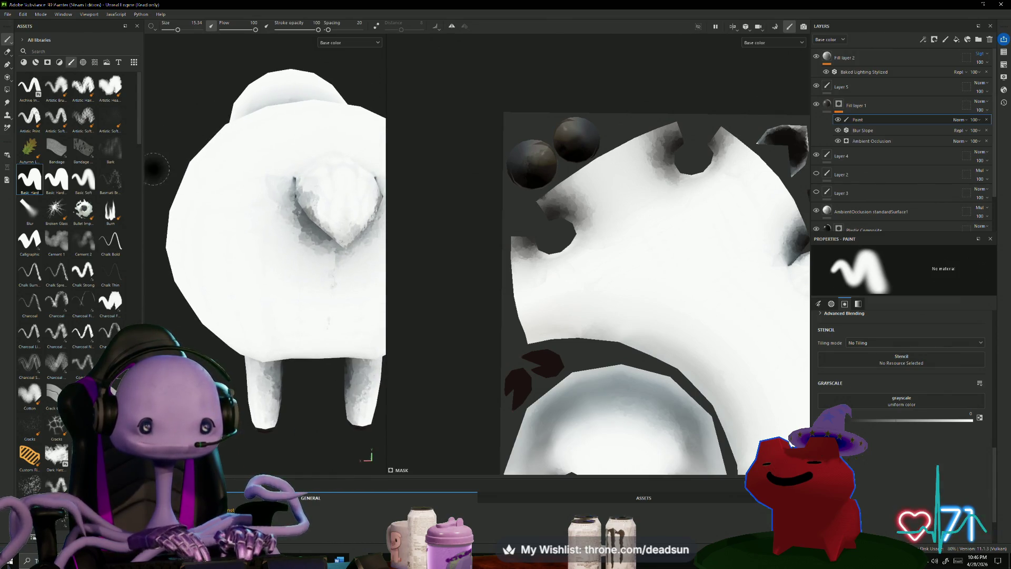
pyautogui.moveTo(185, 146)
pyautogui.keyDown('alt'); pyautogui.mouseDown()
pyautogui.moveTo(223, 70)
pyautogui.moveTo(264, 167)
pyautogui.moveTo(204, 166)
pyautogui.moveTo(296, 119)
pyautogui.moveTo(271, 150)
pyautogui.moveTo(237, 168)
pyautogui.mouseUp(); pyautogui.keyUp('alt')
pyautogui.scroll(5, 280, 186)
pyautogui.keyDown('ctrl'); pyautogui.moveTo(295, 304); pyautogui.dragTo(283, 306, button='right'); pyautogui.keyUp('ctrl')
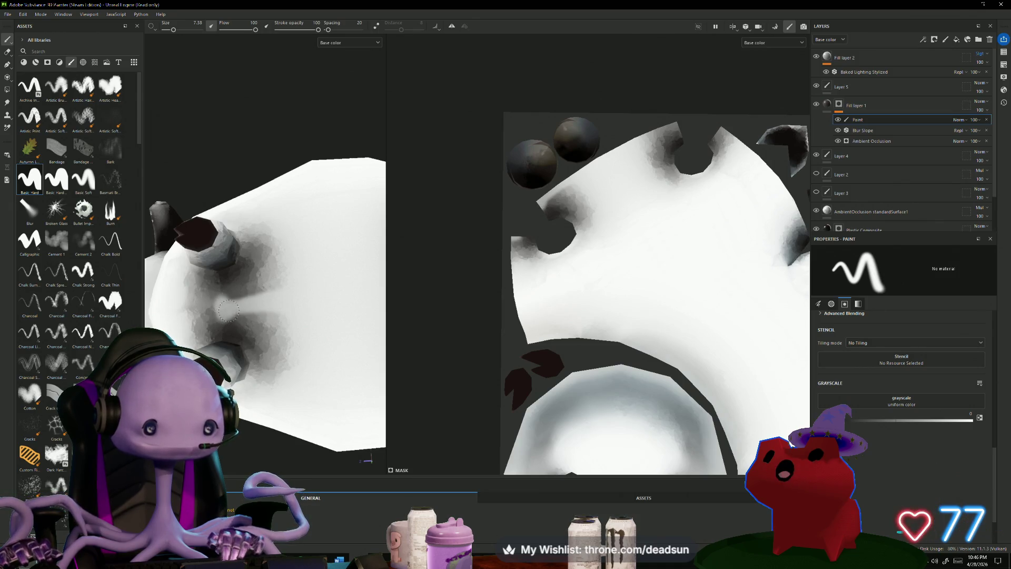
pyautogui.moveTo(248, 310); pyautogui.dragTo(299, 301)
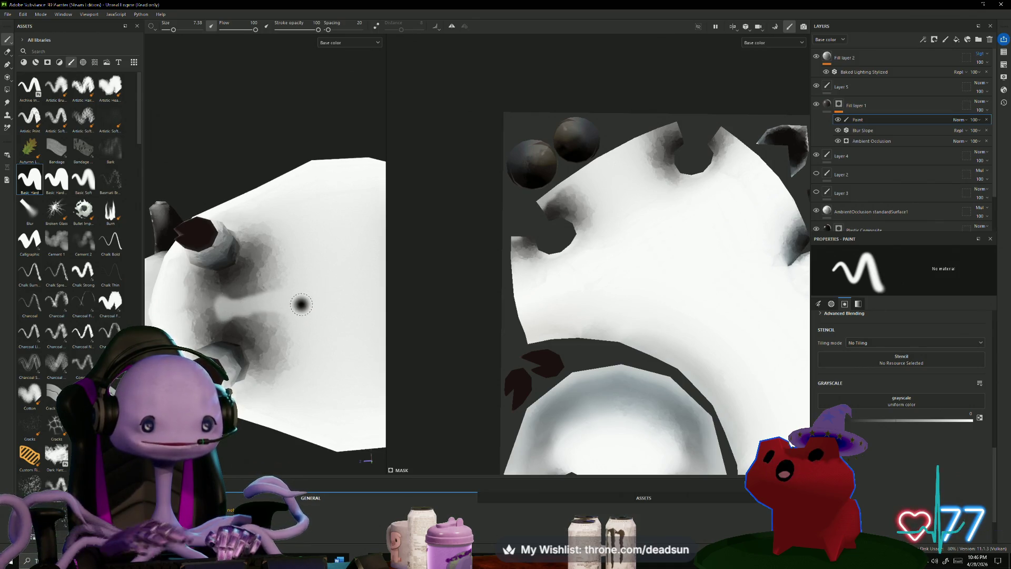
# Remove the dark shading over the nose and make Layer 2 visible again.
pyautogui.scroll(-5, 301, 305)
pyautogui.moveTo(323, 192)
pyautogui.keyDown('alt'); pyautogui.mouseDown()
pyautogui.moveTo(261, 396)
pyautogui.moveTo(288, 403)
pyautogui.moveTo(303, 380)
pyautogui.moveTo(294, 362)
pyautogui.moveTo(355, 367)
pyautogui.moveTo(311, 390)
pyautogui.moveTo(330, 190)
pyautogui.moveTo(334, 260)
pyautogui.moveTo(355, 181)
pyautogui.moveTo(321, 291)
pyautogui.moveTo(287, 269)
pyautogui.mouseUp(); pyautogui.keyUp('alt')
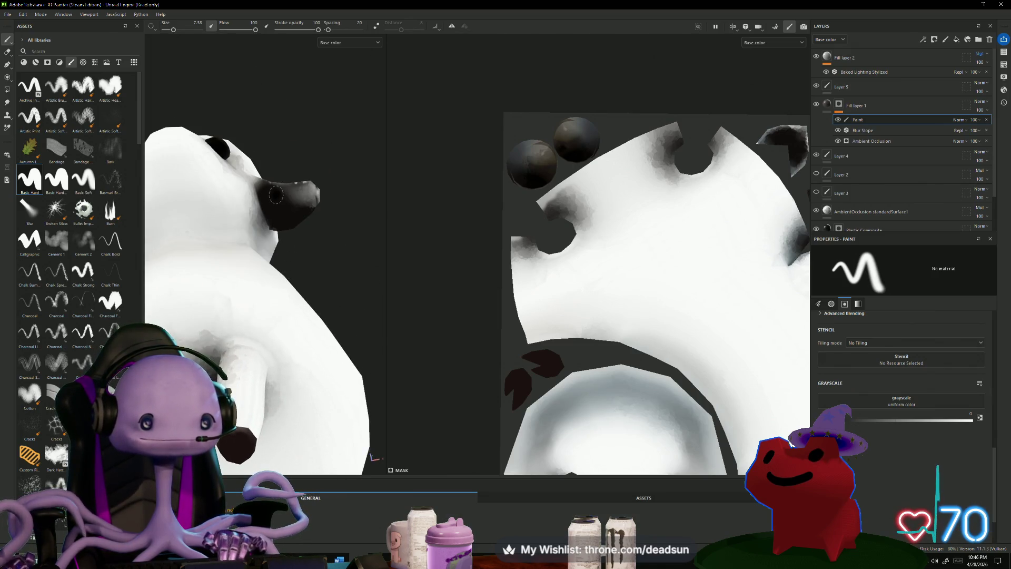
pyautogui.moveTo(278, 197)
pyautogui.mouseDown()
pyautogui.moveTo(317, 199)
pyautogui.moveTo(282, 215)
pyautogui.moveTo(300, 208)
pyautogui.moveTo(260, 197)
pyautogui.mouseUp()
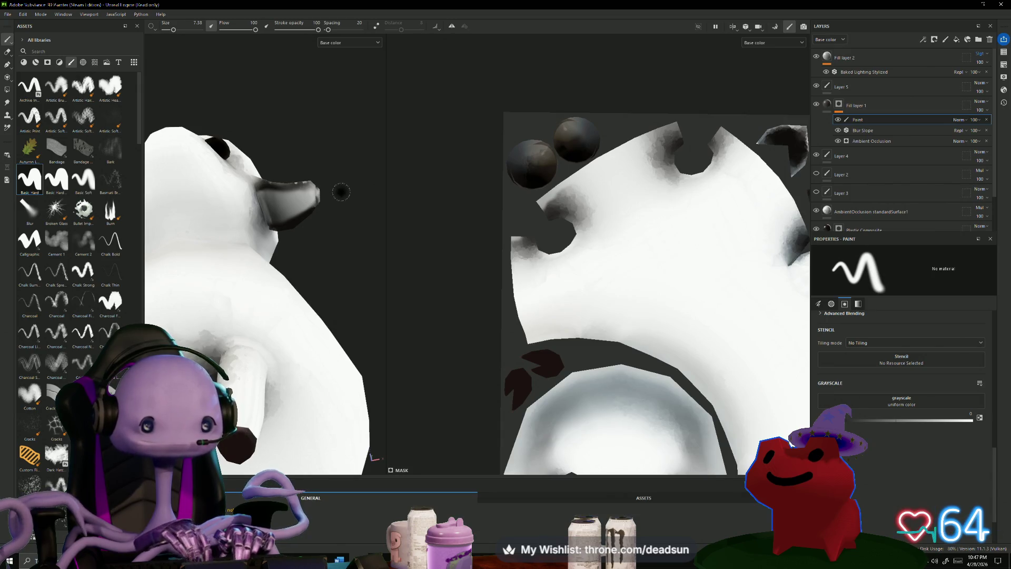
pyautogui.keyDown('alt'); pyautogui.moveTo(343, 174); pyautogui.dragTo(464, 164); pyautogui.keyUp('alt')
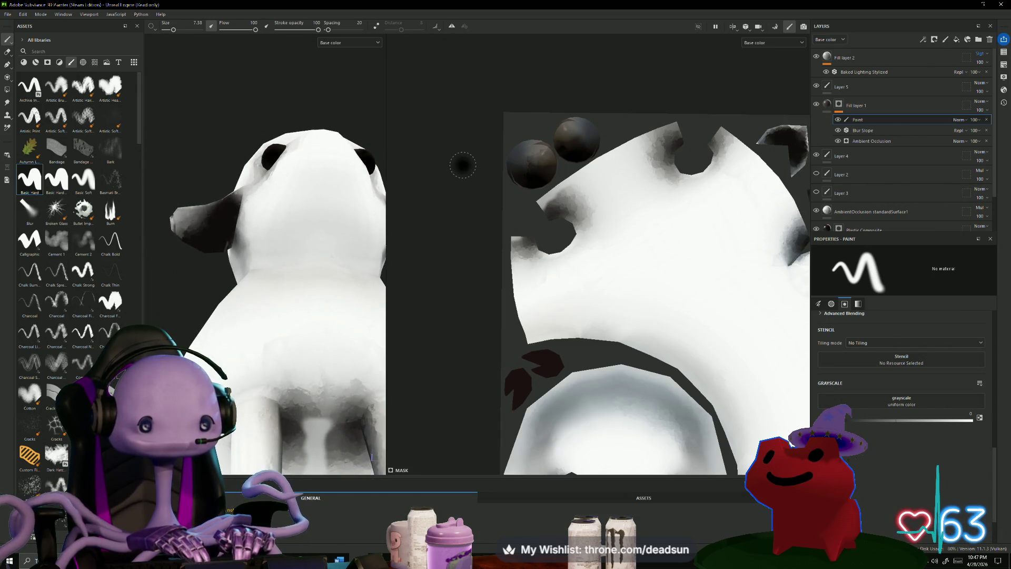
pyautogui.keyDown('alt'); pyautogui.moveTo(283, 173); pyautogui.dragTo(149, 243); pyautogui.keyUp('alt')
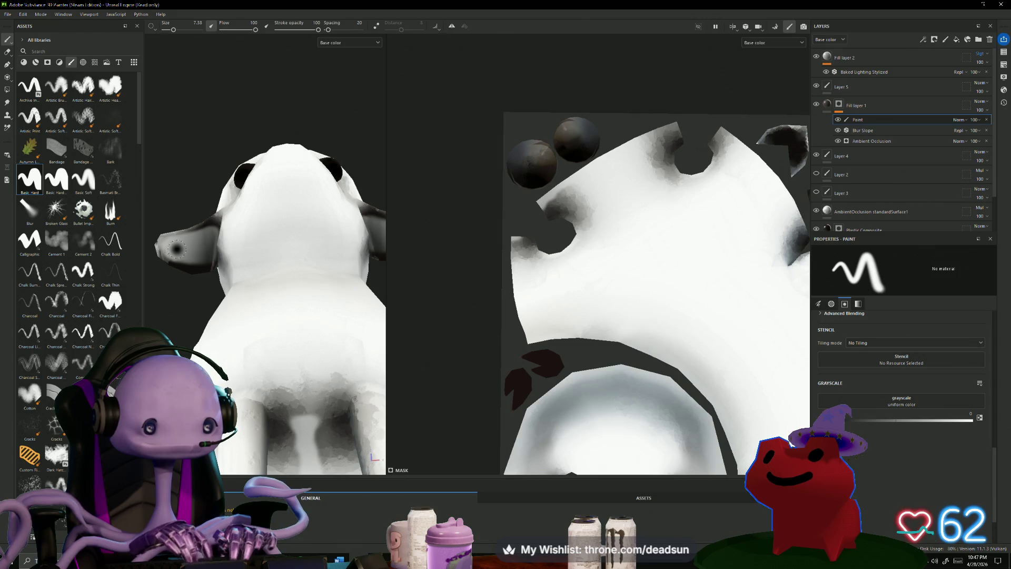
pyautogui.moveTo(208, 257)
pyautogui.keyDown('alt'); pyautogui.mouseDown()
pyautogui.moveTo(336, 142)
pyautogui.moveTo(353, 204)
pyautogui.moveTo(316, 295)
pyautogui.moveTo(337, 234)
pyautogui.mouseUp(); pyautogui.keyUp('alt')
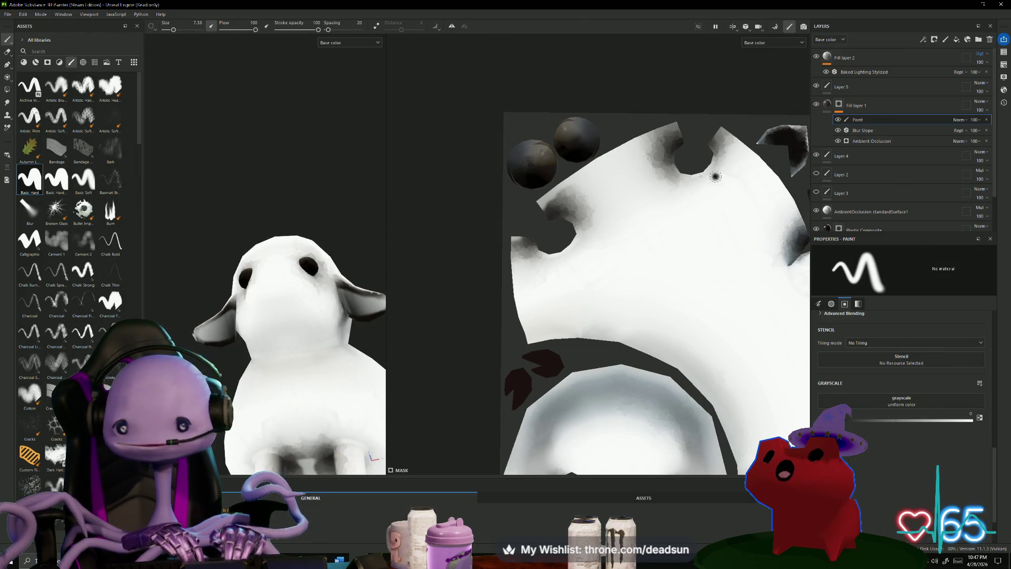
pyautogui.click(816, 173)
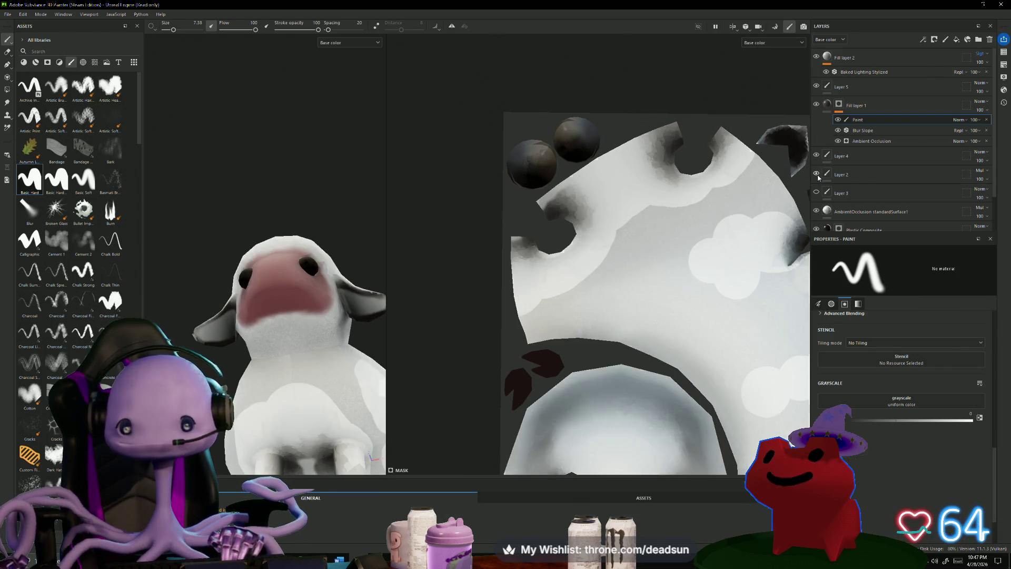
# Compare the sheep with and without Layer 2, then switch to the Eraser at size about 66.
pyautogui.click(816, 173)
pyautogui.click(817, 173)
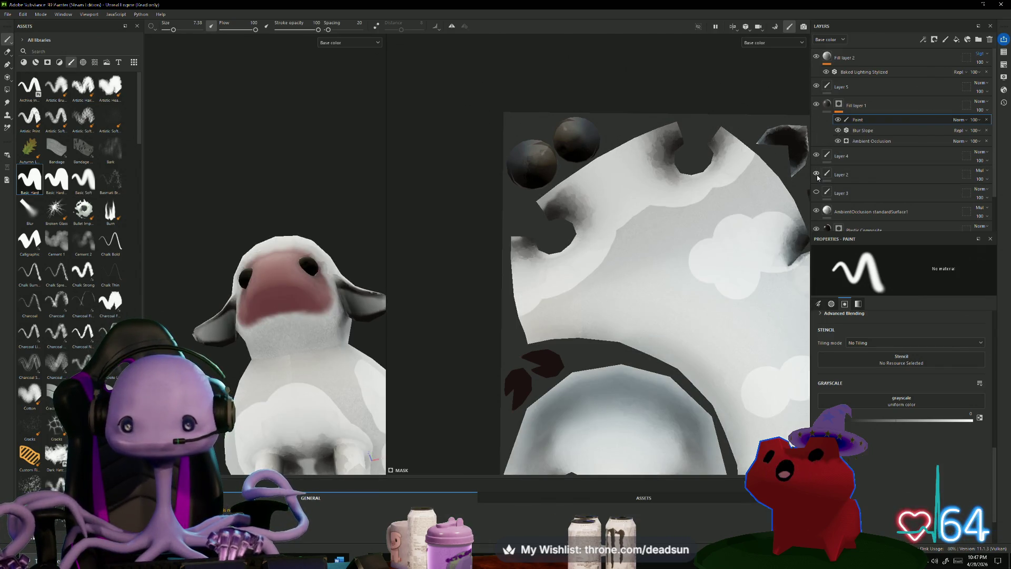
pyautogui.moveTo(337, 179)
pyautogui.keyDown('alt'); pyautogui.mouseDown()
pyautogui.moveTo(306, 170)
pyautogui.moveTo(377, 164)
pyautogui.mouseUp(); pyautogui.keyUp('alt')
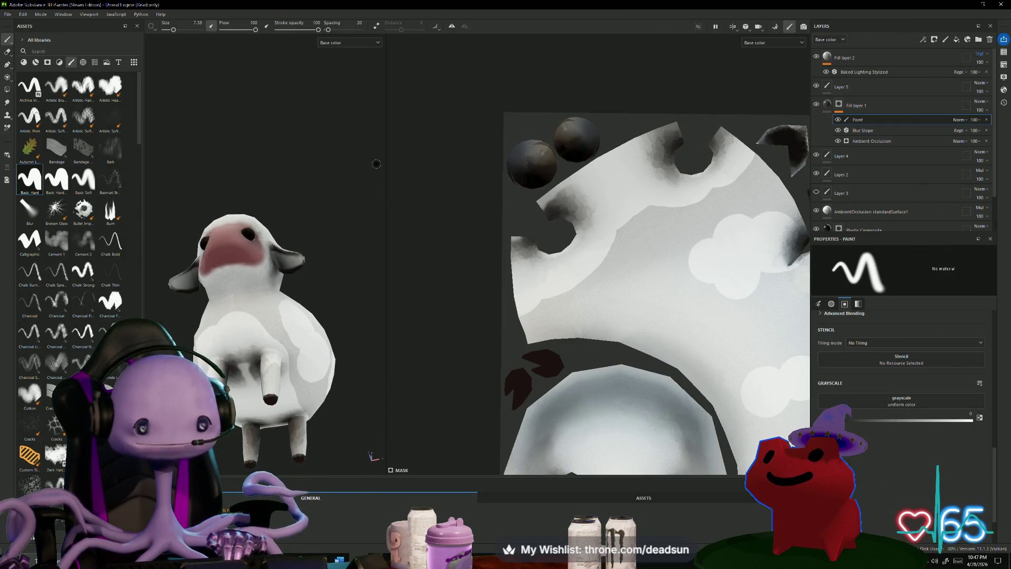
pyautogui.scroll(-3, 648, 233)
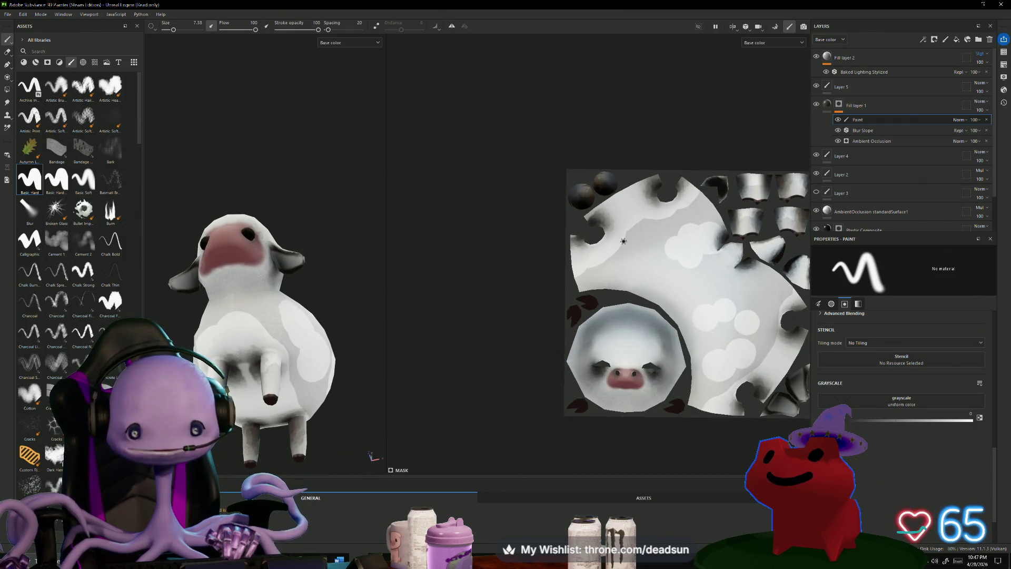
pyautogui.click(7, 52)
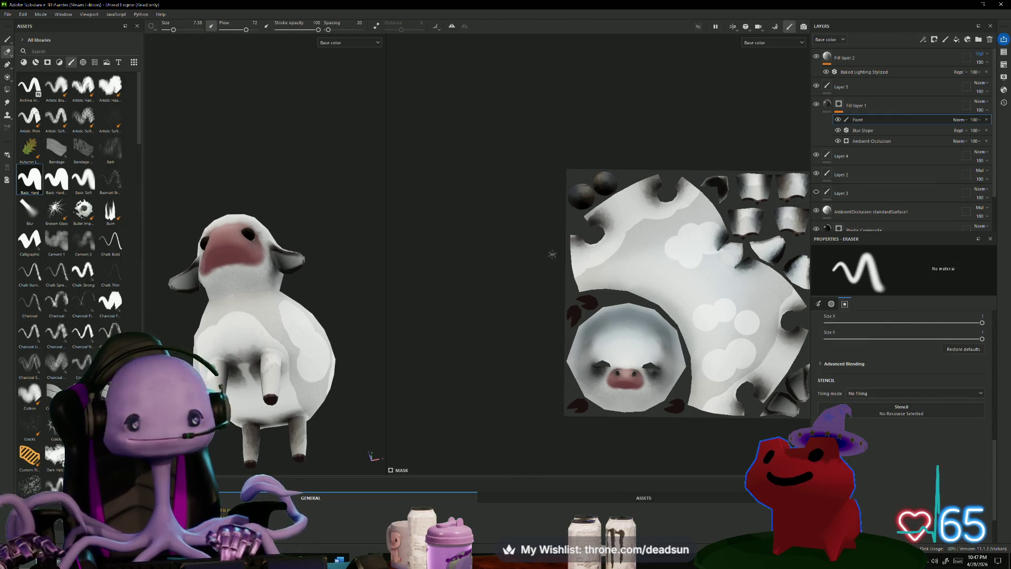
pyautogui.keyDown('ctrl'); pyautogui.moveTo(589, 260); pyautogui.dragTo(621, 259, button='right'); pyautogui.keyUp('ctrl')
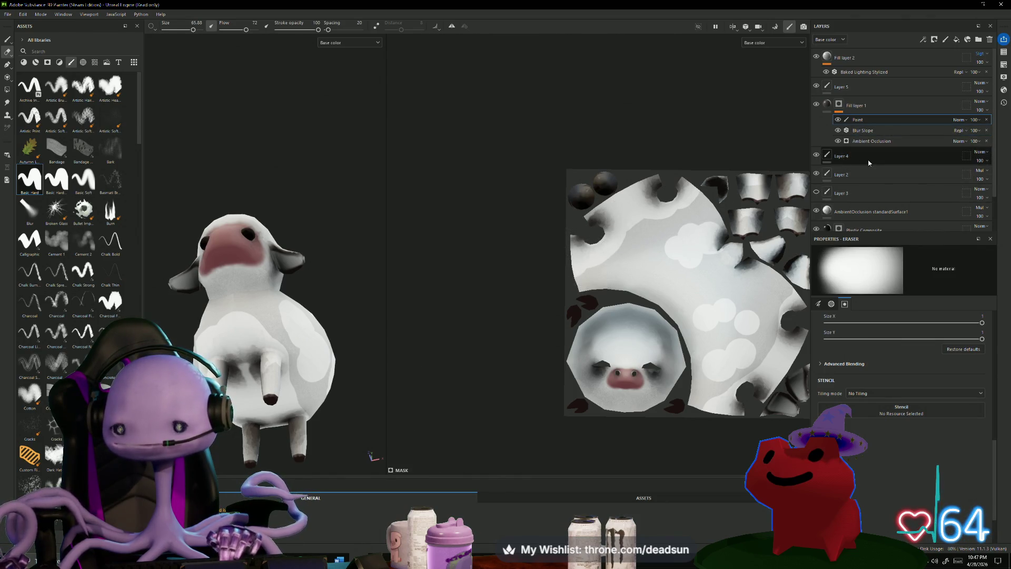
# Select Layer 2, make it visible again, and set the Eraser to size about 95.
pyautogui.click(817, 174)
pyautogui.click(816, 174)
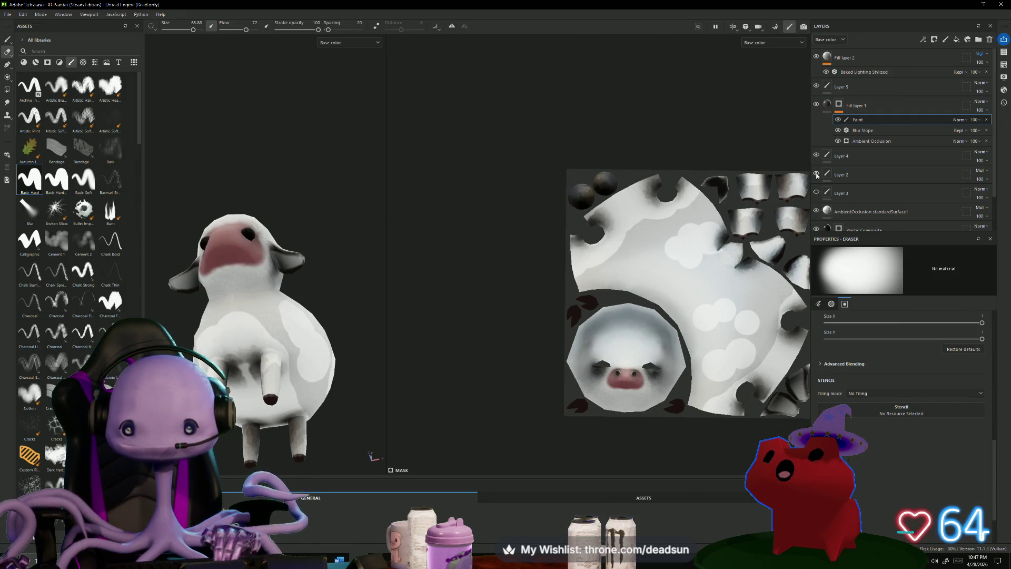
pyautogui.click(817, 174)
pyautogui.click(817, 174)
pyautogui.click(817, 174)
pyautogui.click(816, 175)
pyautogui.click(853, 174)
pyautogui.press('4')
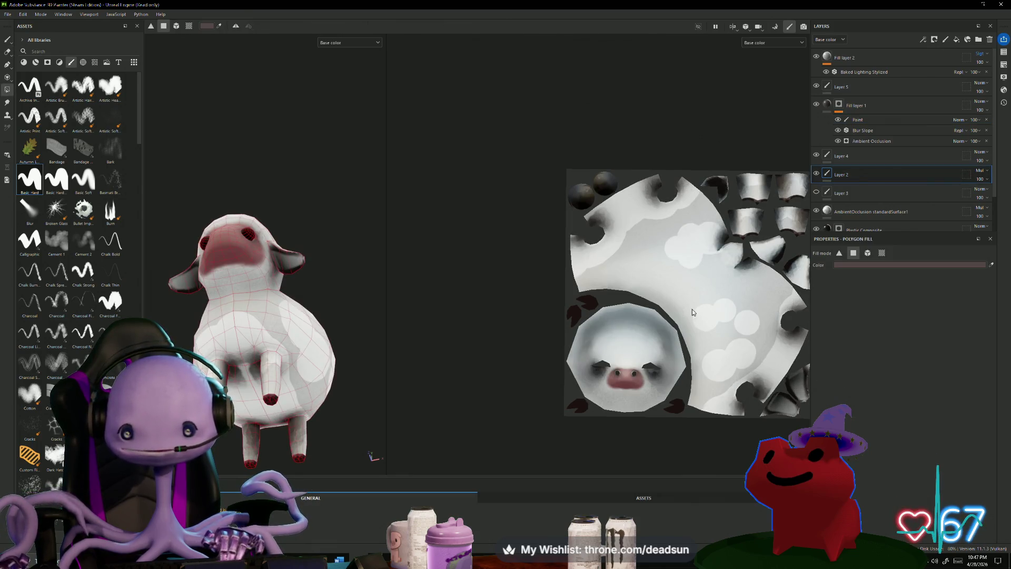
pyautogui.click(8, 53)
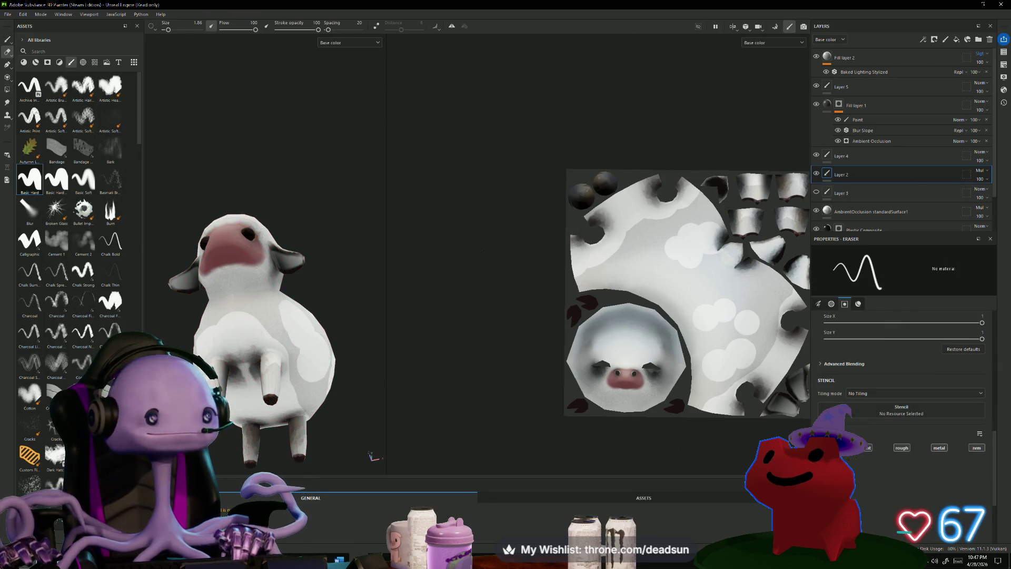
pyautogui.keyDown('ctrl'); pyautogui.moveTo(707, 315); pyautogui.dragTo(710, 314, button='right'); pyautogui.keyUp('ctrl')
# Erase the grey cloud patches from the body UV island, then shrink the eraser to about 27.
pyautogui.moveTo(710, 314)
pyautogui.mouseDown()
pyautogui.moveTo(718, 340)
pyautogui.moveTo(743, 345)
pyautogui.moveTo(724, 333)
pyautogui.moveTo(737, 387)
pyautogui.moveTo(764, 287)
pyautogui.moveTo(700, 242)
pyautogui.moveTo(769, 289)
pyautogui.moveTo(746, 271)
pyautogui.moveTo(759, 221)
pyautogui.moveTo(622, 239)
pyautogui.moveTo(643, 234)
pyautogui.moveTo(666, 271)
pyautogui.moveTo(637, 254)
pyautogui.moveTo(696, 296)
pyautogui.moveTo(654, 267)
pyautogui.moveTo(685, 297)
pyautogui.moveTo(722, 284)
pyautogui.moveTo(714, 295)
pyautogui.moveTo(669, 274)
pyautogui.moveTo(574, 271)
pyautogui.moveTo(717, 280)
pyautogui.moveTo(653, 221)
pyautogui.moveTo(703, 275)
pyautogui.moveTo(738, 279)
pyautogui.moveTo(771, 322)
pyautogui.moveTo(738, 369)
pyautogui.moveTo(671, 282)
pyautogui.moveTo(564, 274)
pyautogui.moveTo(678, 293)
pyautogui.moveTo(650, 292)
pyautogui.mouseUp()
pyautogui.hotkey('ctrl', 'z')
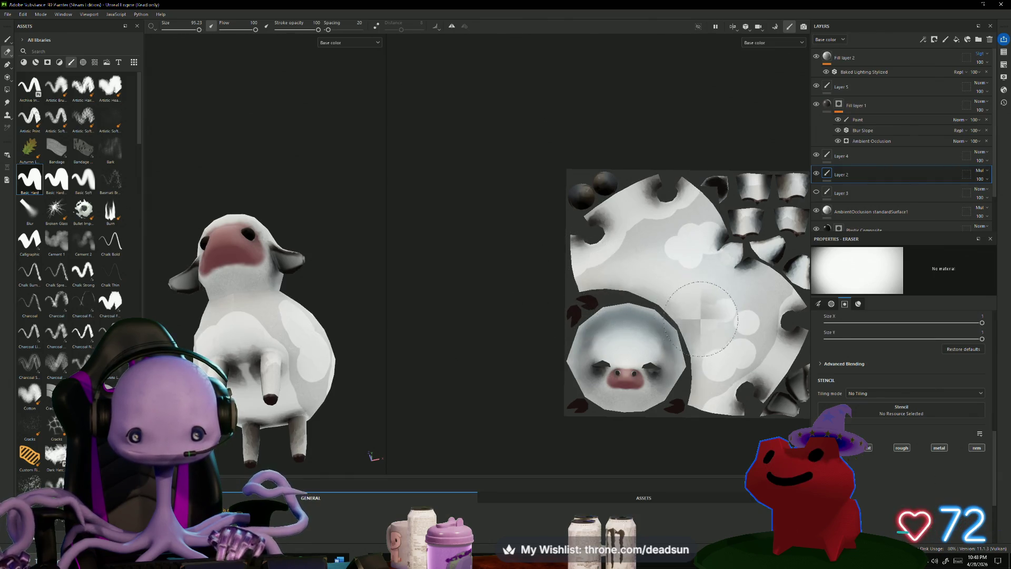
pyautogui.scroll(2, 717, 369)
pyautogui.moveTo(715, 392)
pyautogui.mouseDown()
pyautogui.moveTo(727, 295)
pyautogui.moveTo(769, 327)
pyautogui.moveTo(655, 147)
pyautogui.moveTo(610, 181)
pyautogui.mouseUp()
pyautogui.moveTo(610, 181)
pyautogui.keyDown('ctrl'); pyautogui.mouseDown(button='right')
pyautogui.moveTo(576, 203)
pyautogui.moveTo(591, 212)
pyautogui.moveTo(583, 225)
pyautogui.mouseUp(button='right'); pyautogui.keyUp('ctrl')
pyautogui.moveTo(582, 225)
pyautogui.mouseDown()
pyautogui.moveTo(553, 237)
pyautogui.moveTo(683, 261)
pyautogui.mouseUp()
pyautogui.moveTo(679, 269)
pyautogui.keyDown('ctrl'); pyautogui.mouseDown(button='right')
pyautogui.moveTo(682, 253)
pyautogui.moveTo(701, 252)
pyautogui.mouseUp(button='right'); pyautogui.keyUp('ctrl')
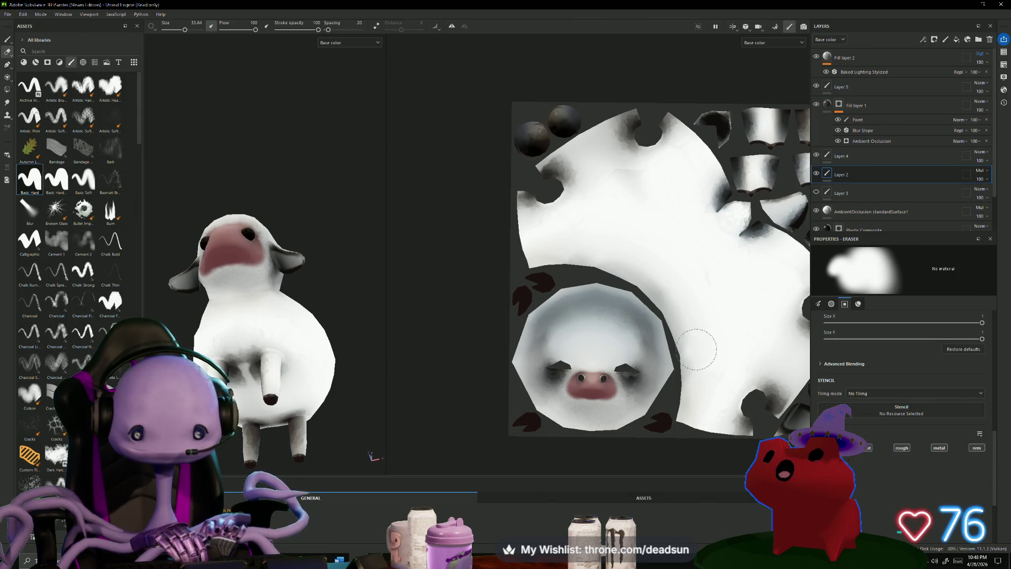
# Lighten the dark band atop the face island and the dark patch at the texture's lower right.
pyautogui.moveTo(604, 269); pyautogui.dragTo(667, 296)
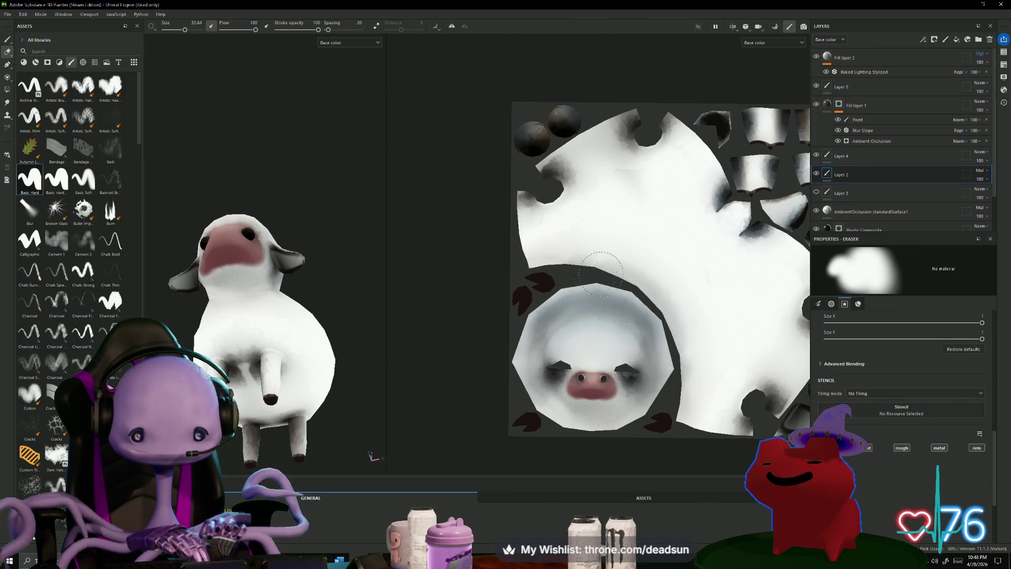
pyautogui.scroll(-2, 729, 288)
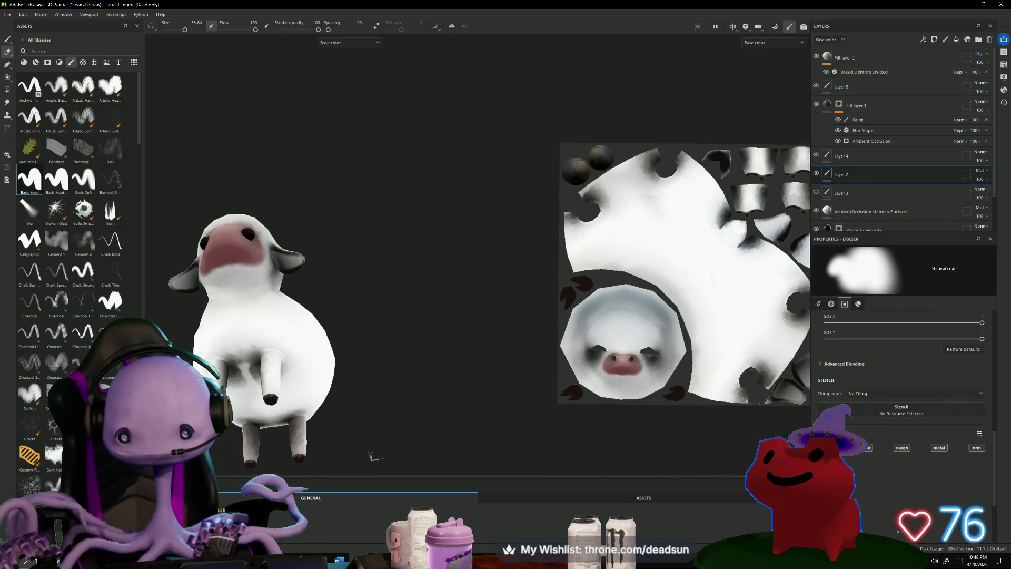
pyautogui.scroll(-2, 748, 289)
pyautogui.moveTo(755, 248); pyautogui.dragTo(700, 293, button='middle')
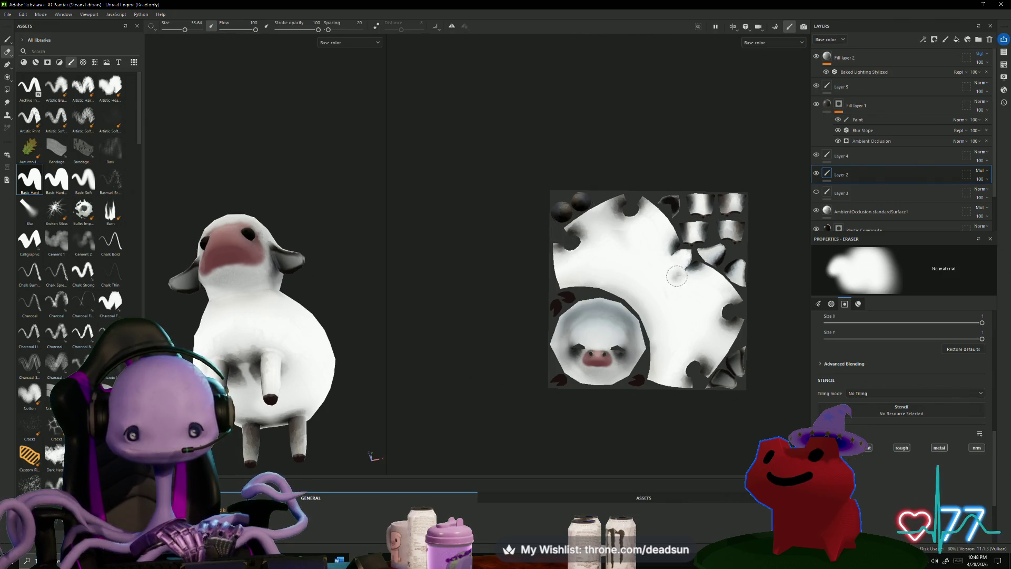
pyautogui.moveTo(723, 330); pyautogui.dragTo(717, 390)
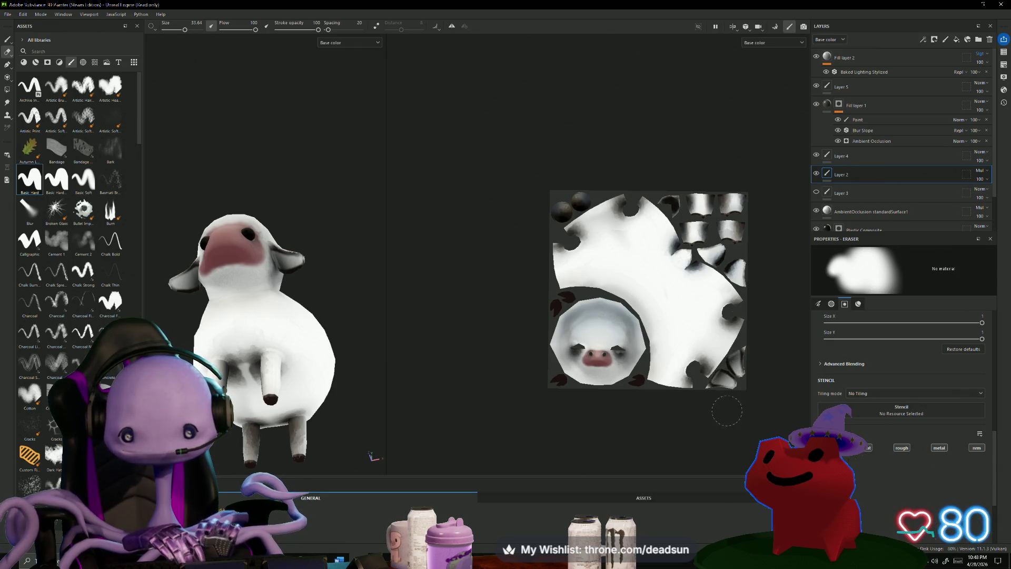
pyautogui.moveTo(355, 266)
pyautogui.keyDown('alt'); pyautogui.mouseDown()
pyautogui.moveTo(300, 396)
pyautogui.moveTo(339, 395)
pyautogui.mouseUp(); pyautogui.keyUp('alt')
pyautogui.scroll(-5, 350, 399)
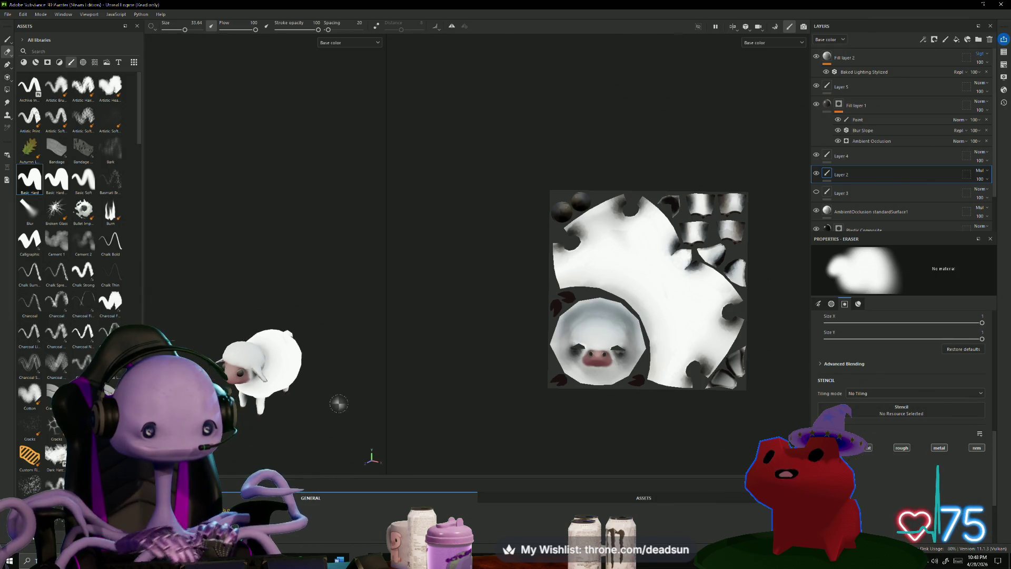
pyautogui.scroll(5, 327, 388)
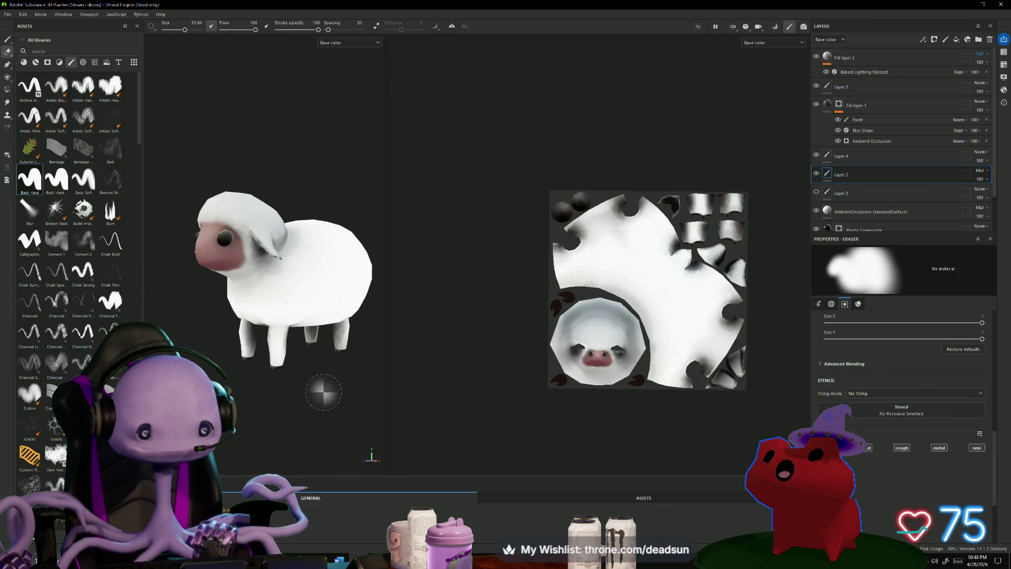
# Compare Fill layer 1's shading on and off, and turn on the AmbientOcclusion layer.
pyautogui.moveTo(273, 411)
pyautogui.keyDown('alt'); pyautogui.mouseDown()
pyautogui.moveTo(316, 416)
pyautogui.moveTo(217, 455)
pyautogui.moveTo(185, 445)
pyautogui.mouseUp(); pyautogui.keyUp('alt')
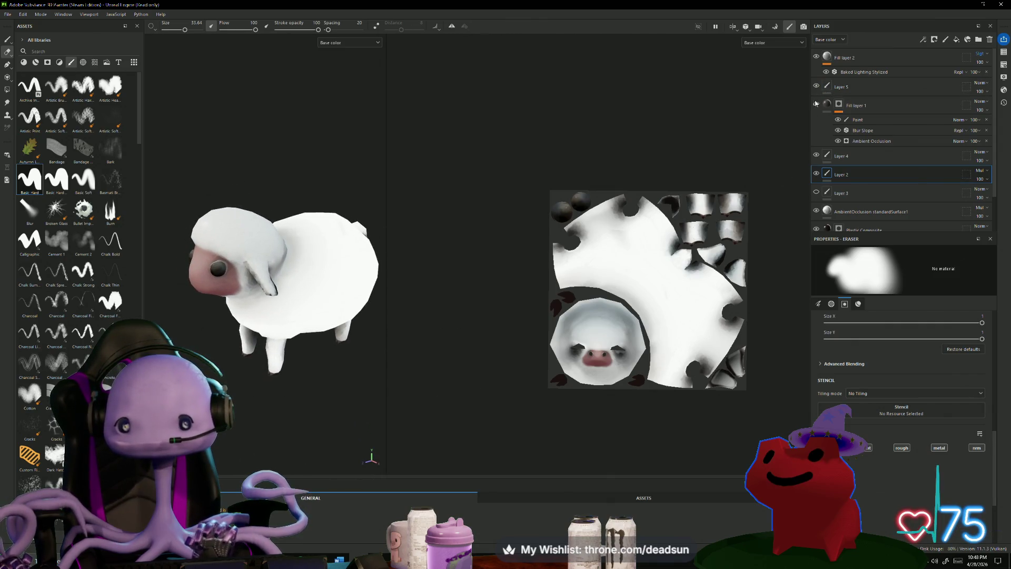
pyautogui.click(817, 105)
pyautogui.click(817, 105)
pyautogui.click(817, 104)
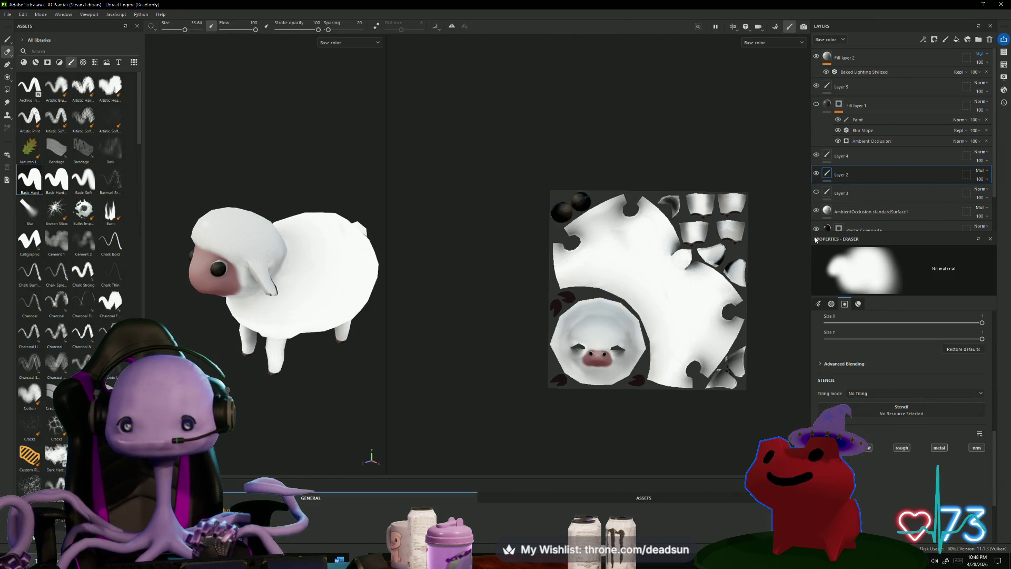
pyautogui.click(817, 212)
pyautogui.moveTo(240, 383)
pyautogui.keyDown('alt'); pyautogui.mouseDown()
pyautogui.moveTo(214, 220)
pyautogui.moveTo(263, 253)
pyautogui.moveTo(338, 333)
pyautogui.moveTo(361, 226)
pyautogui.moveTo(339, 237)
pyautogui.mouseUp(); pyautogui.keyUp('alt')
# Show Layer 5's dark hooves, leave Fill layer 2's baked lighting hidden, and return to the paint brush.
pyautogui.click(817, 57)
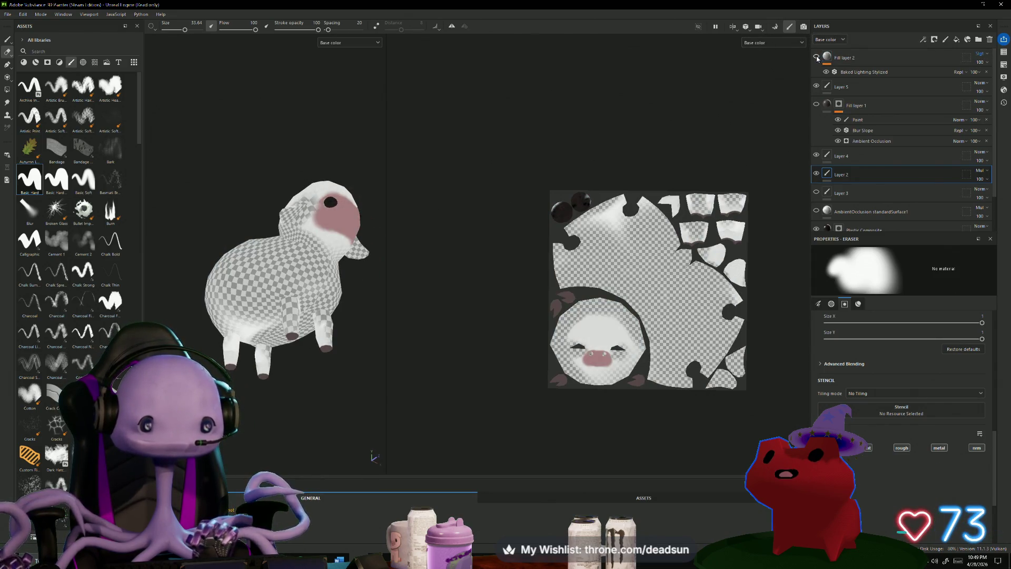
pyautogui.click(818, 58)
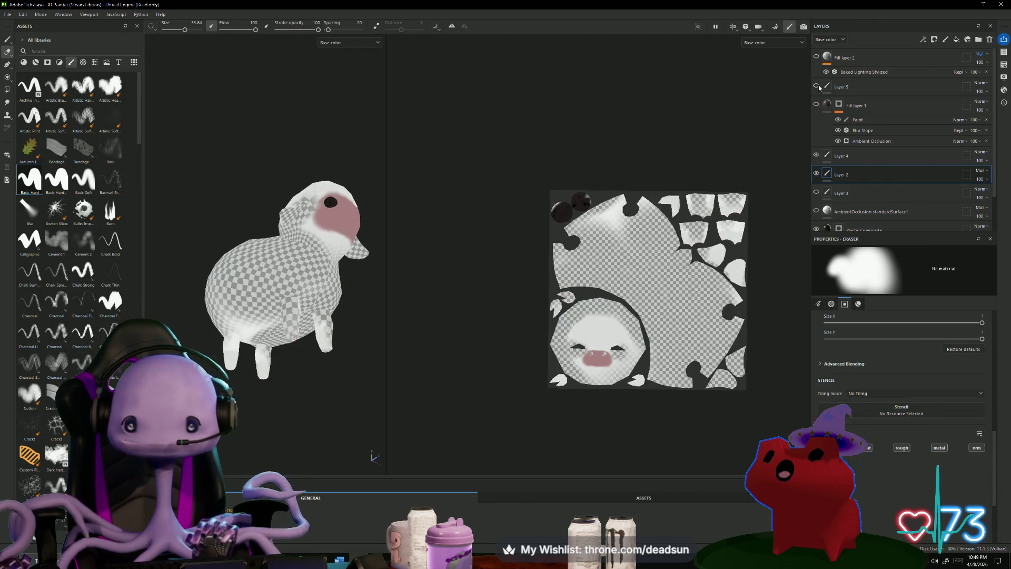
pyautogui.click(817, 86)
pyautogui.click(816, 58)
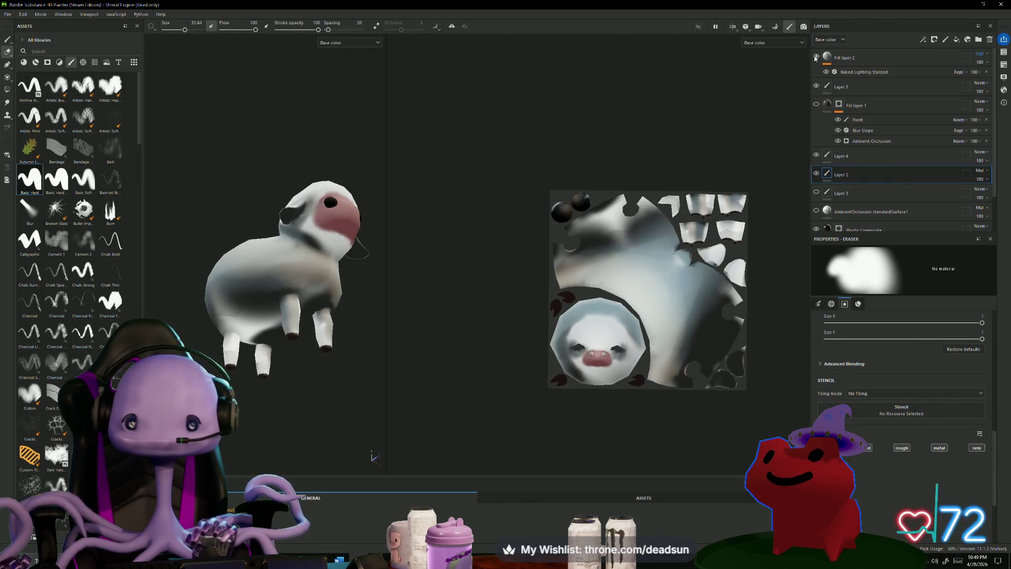
pyautogui.click(816, 58)
pyautogui.click(815, 58)
pyautogui.click(815, 58)
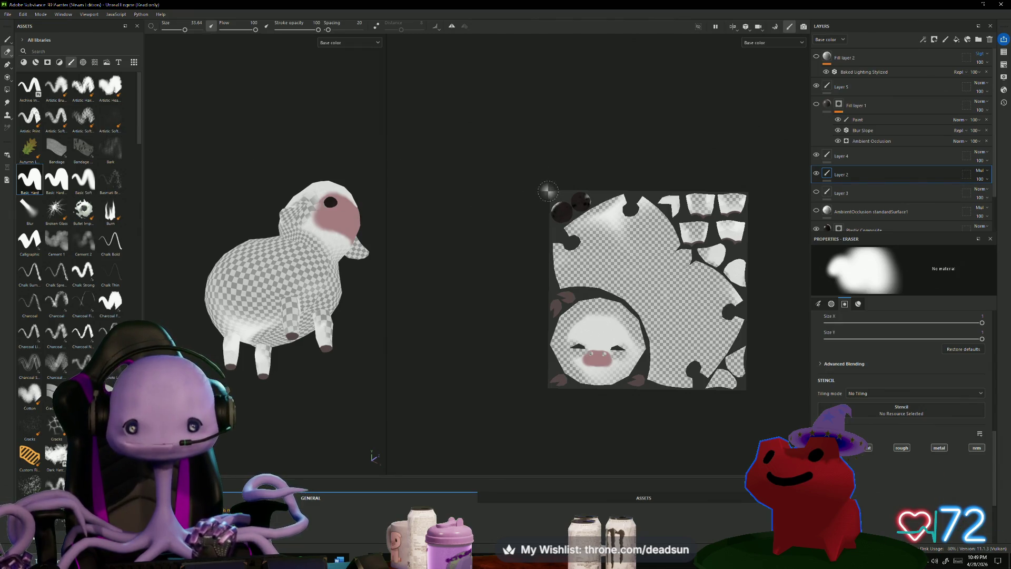
pyautogui.scroll(2, 716, 321)
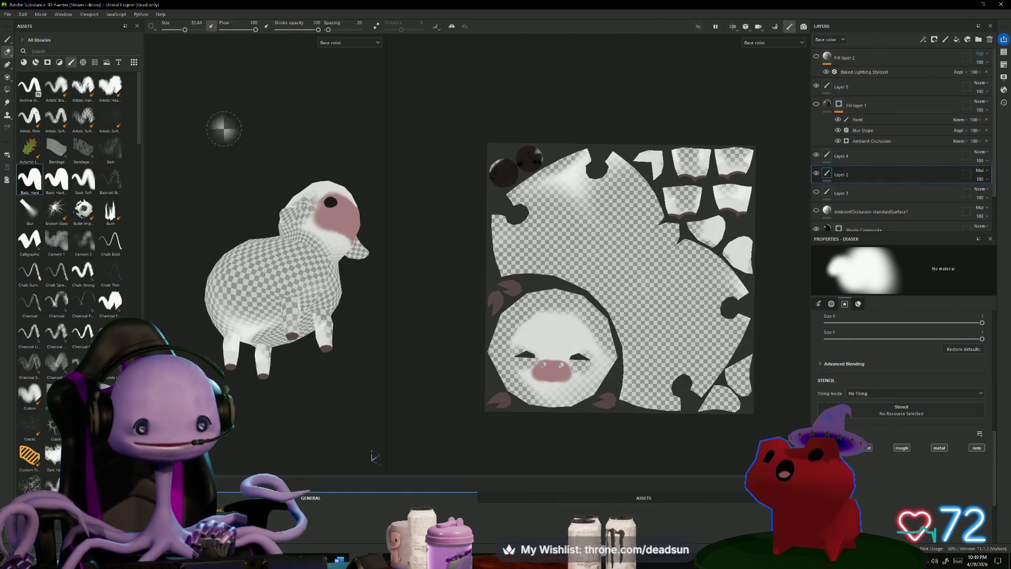
pyautogui.click(7, 40)
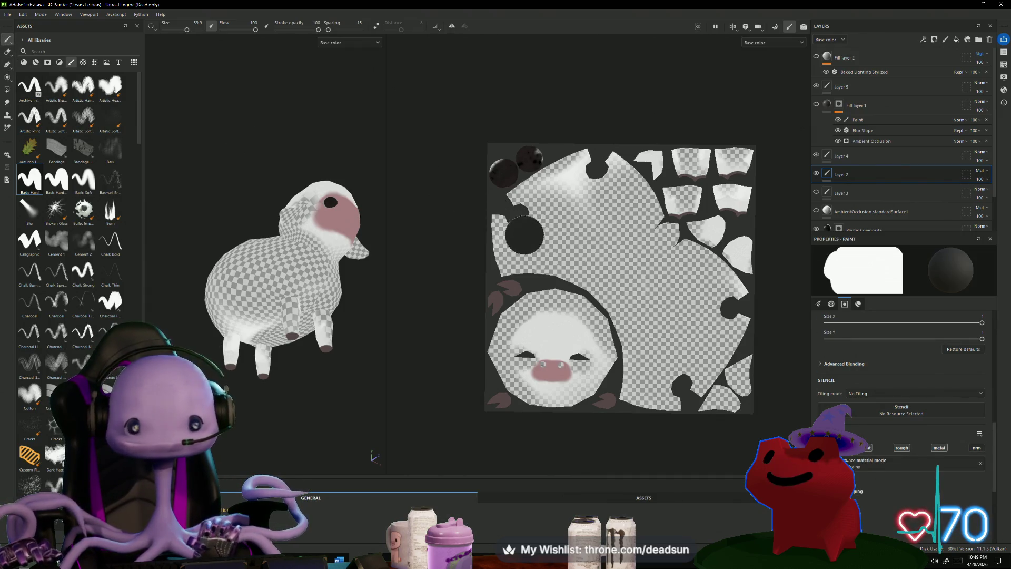
# Polygon-fill the upper-left, upper-right and face UV islands solid white (FFFFFF).
pyautogui.scroll(-3, 920, 431)
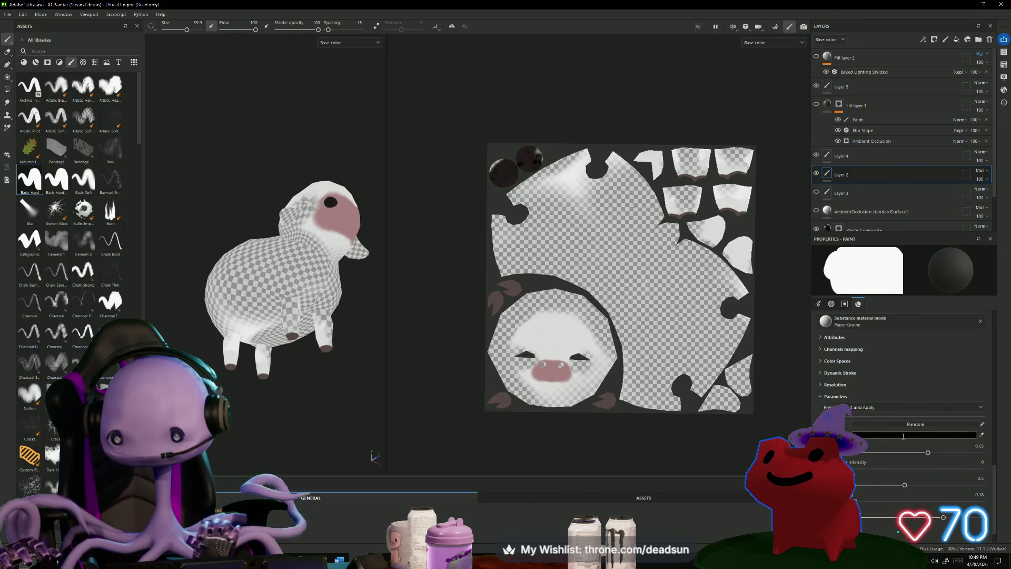
pyautogui.click(903, 435)
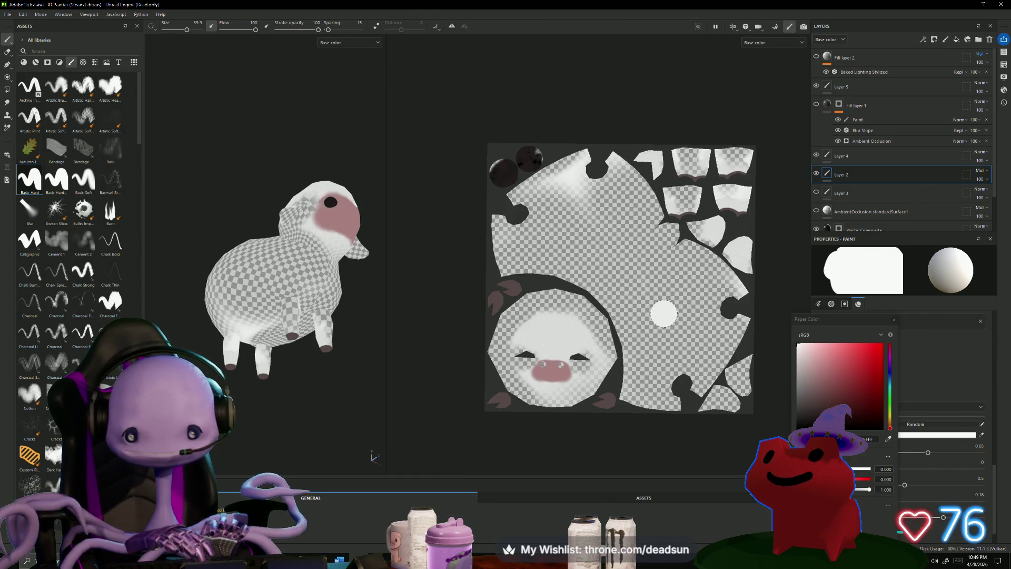
pyautogui.click(8, 90)
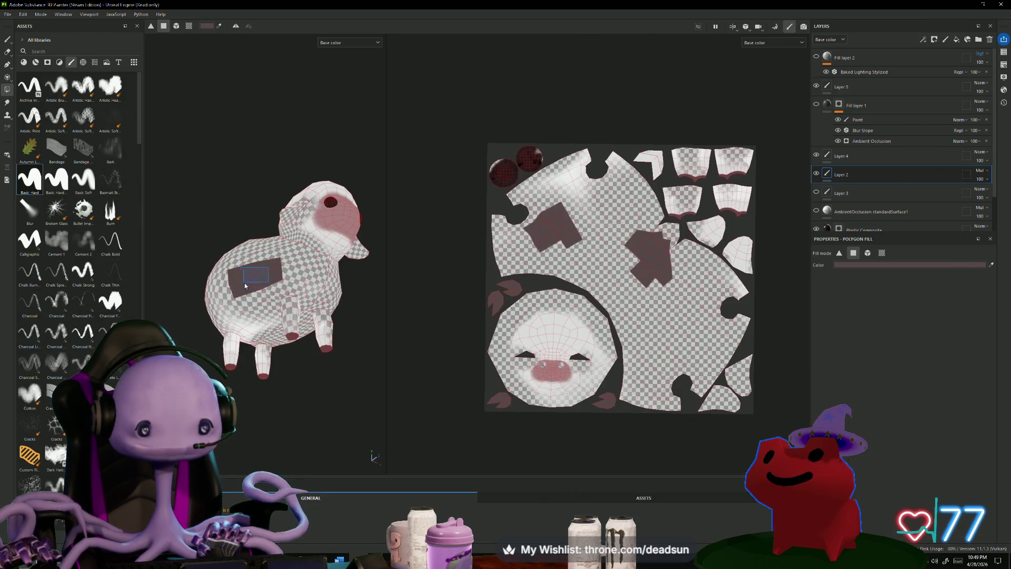
pyautogui.click(893, 265)
pyautogui.click(902, 297)
pyautogui.moveTo(602, 262)
pyautogui.mouseDown()
pyautogui.moveTo(520, 247)
pyautogui.moveTo(518, 216)
pyautogui.moveTo(581, 197)
pyautogui.moveTo(638, 153)
pyautogui.moveTo(743, 195)
pyautogui.moveTo(749, 155)
pyautogui.moveTo(761, 172)
pyautogui.mouseUp()
pyautogui.click(558, 174)
pyautogui.moveTo(616, 131); pyautogui.dragTo(777, 311)
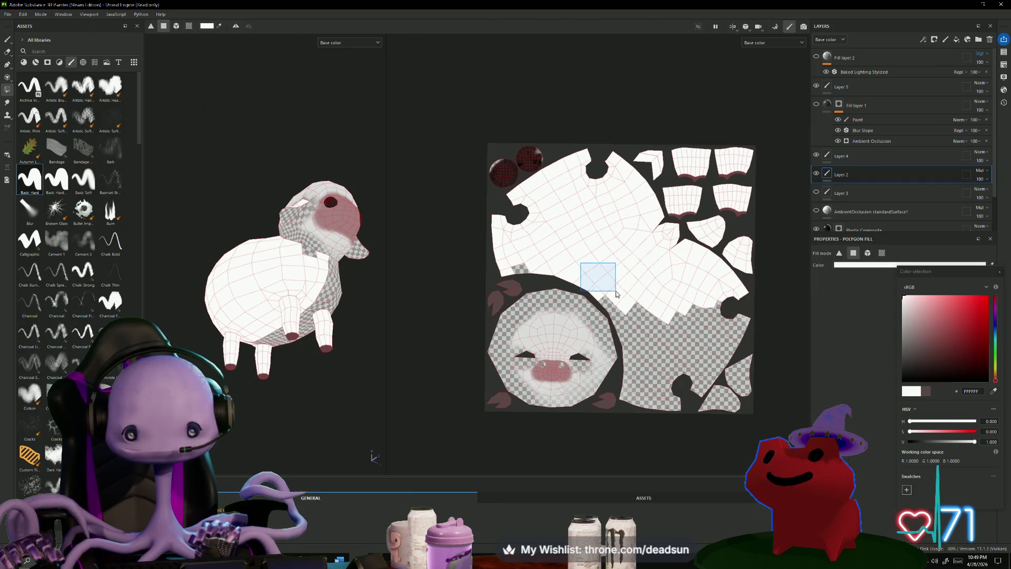
pyautogui.moveTo(515, 270)
pyautogui.mouseDown()
pyautogui.moveTo(574, 298)
pyautogui.moveTo(600, 354)
pyautogui.moveTo(606, 421)
pyautogui.mouseUp()
# Fill the remaining checkered region white and choose a muted pink fill colour.
pyautogui.moveTo(607, 289); pyautogui.dragTo(761, 445)
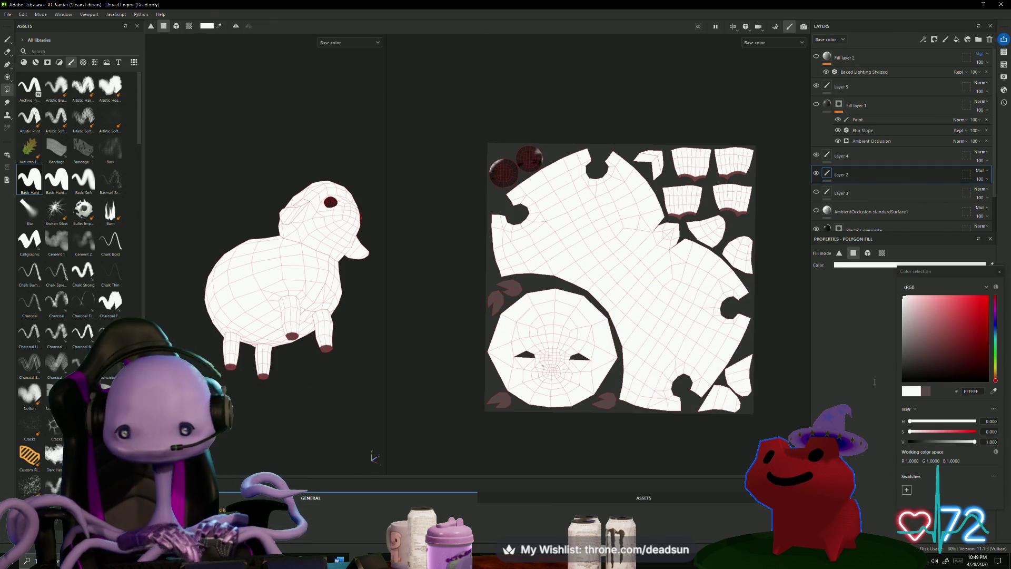
pyautogui.click(879, 265)
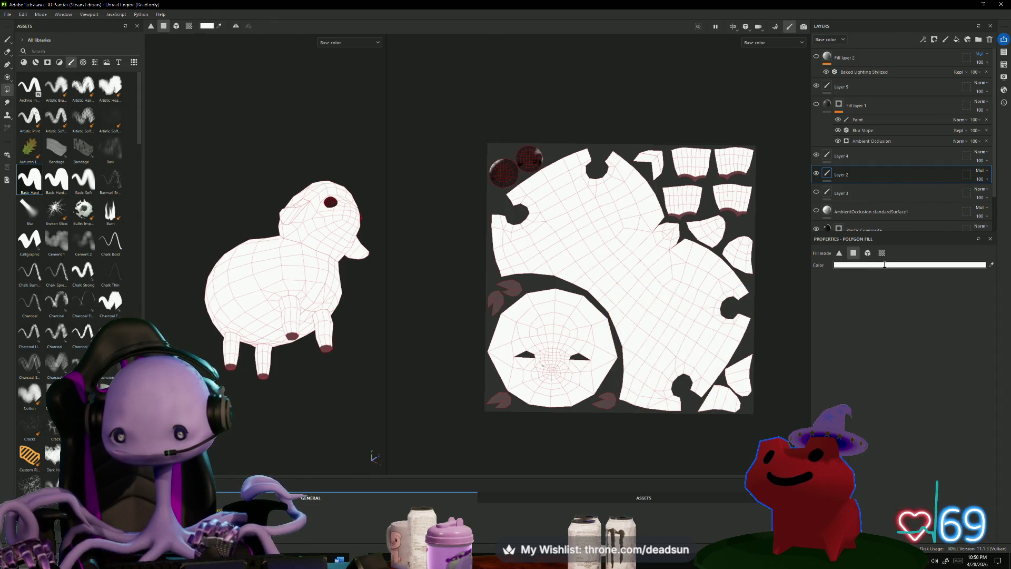
pyautogui.click(885, 265)
pyautogui.click(909, 337)
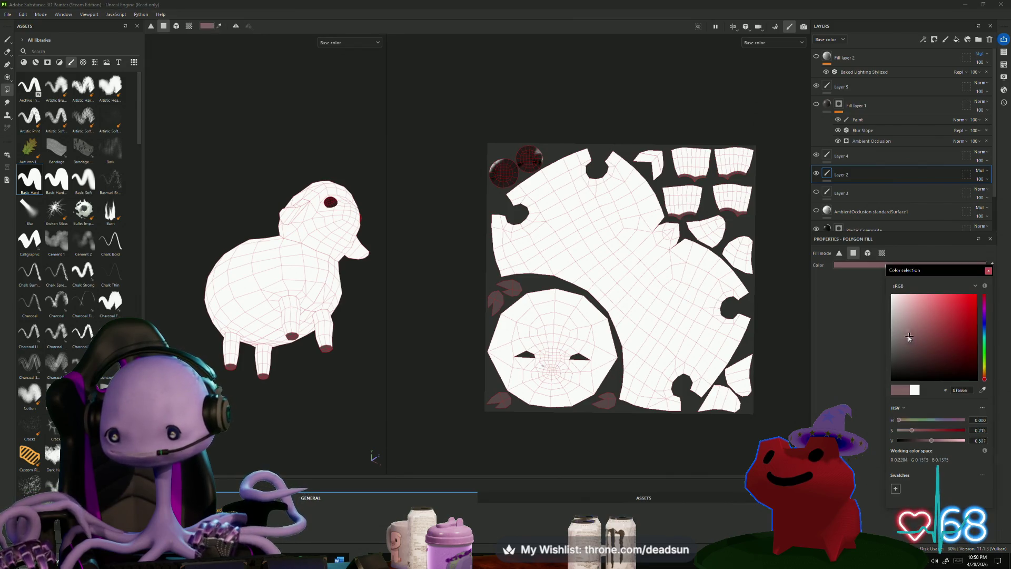
pyautogui.click(609, 363)
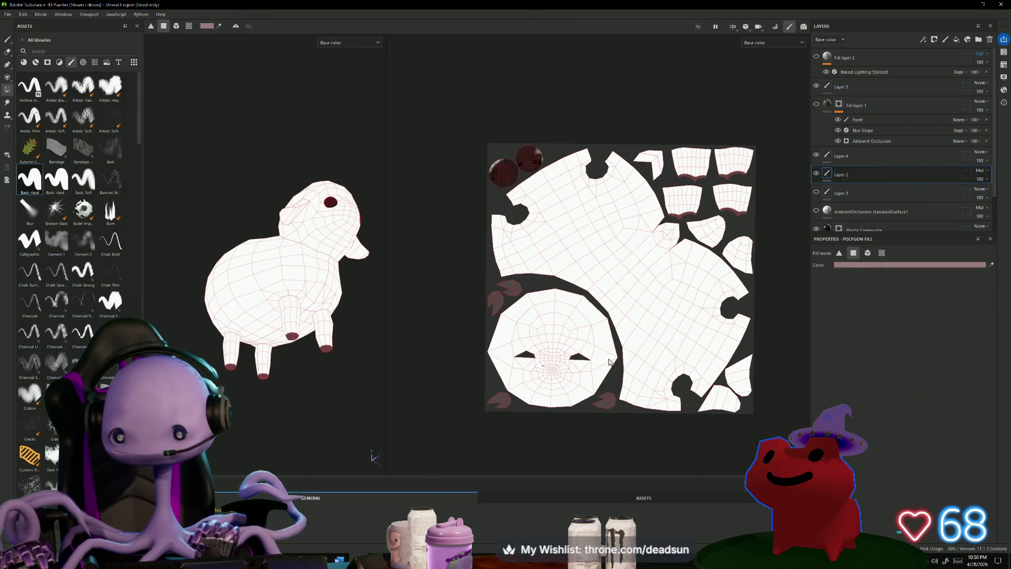
# Lighten the pink and polygon-fill the muzzle around the nose with it.
pyautogui.scroll(5, 513, 395)
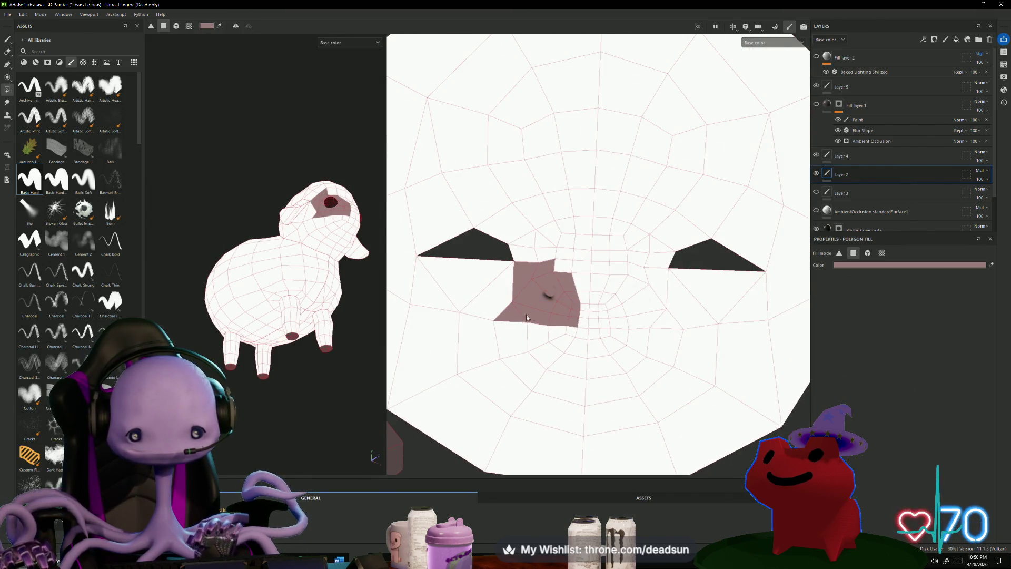
pyautogui.click(879, 265)
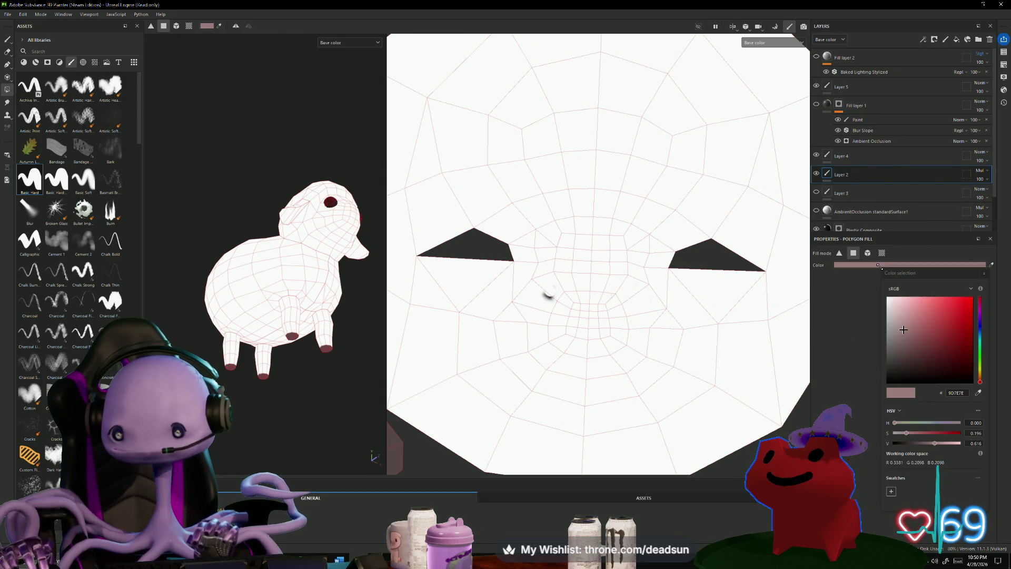
pyautogui.click(897, 322)
pyautogui.moveTo(547, 293); pyautogui.dragTo(622, 380)
pyautogui.moveTo(515, 323); pyautogui.dragTo(530, 346)
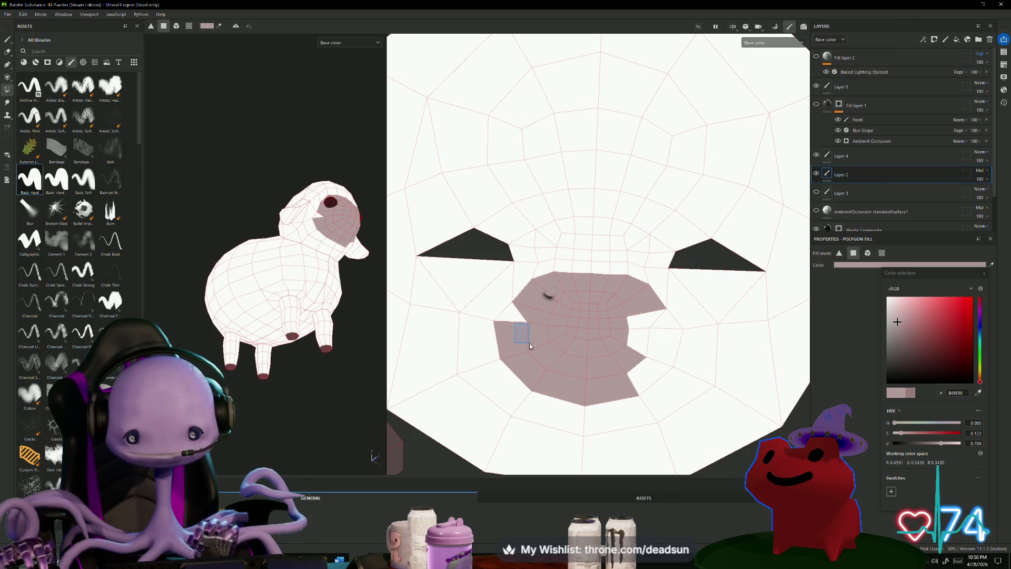
pyautogui.moveTo(643, 348); pyautogui.dragTo(644, 350)
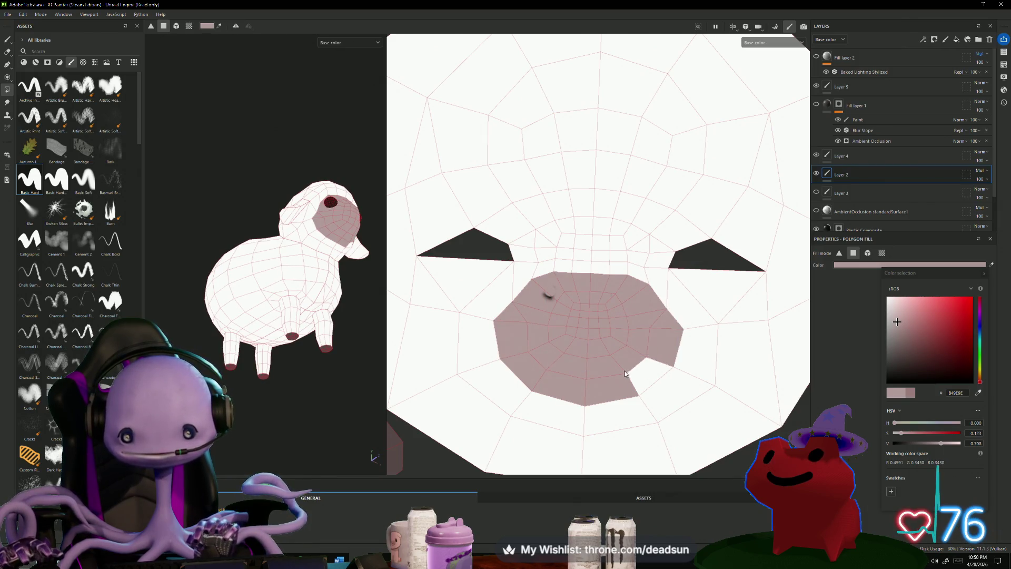
pyautogui.moveTo(295, 411)
pyautogui.keyDown('alt'); pyautogui.mouseDown()
pyautogui.moveTo(240, 416)
pyautogui.moveTo(276, 250)
pyautogui.moveTo(253, 411)
pyautogui.moveTo(252, 281)
pyautogui.moveTo(243, 444)
pyautogui.moveTo(343, 384)
pyautogui.moveTo(289, 397)
pyautogui.moveTo(326, 369)
pyautogui.moveTo(380, 364)
pyautogui.mouseUp(); pyautogui.keyUp('alt')
pyautogui.scroll(-6, 607, 367)
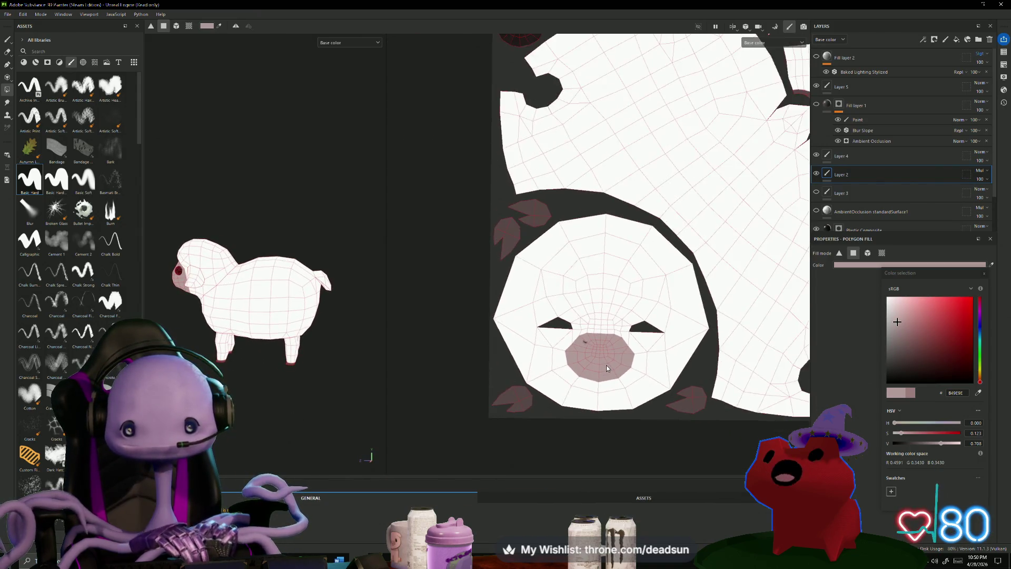
# Set the fill colour to black 000000 and polygon-fill both eye spheres.
pyautogui.scroll(8, 526, 152)
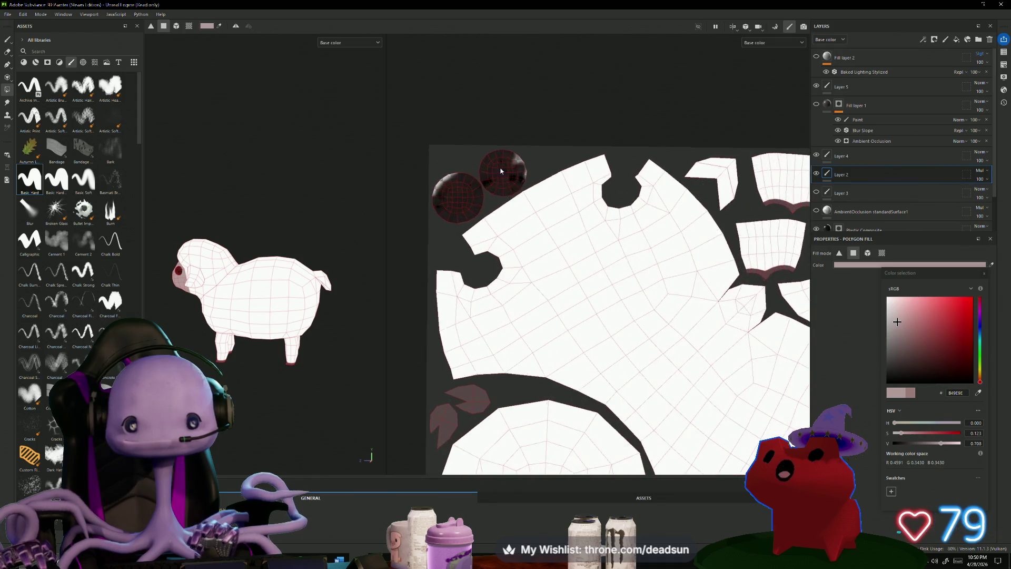
pyautogui.moveTo(476, 152); pyautogui.dragTo(592, 124, button='middle')
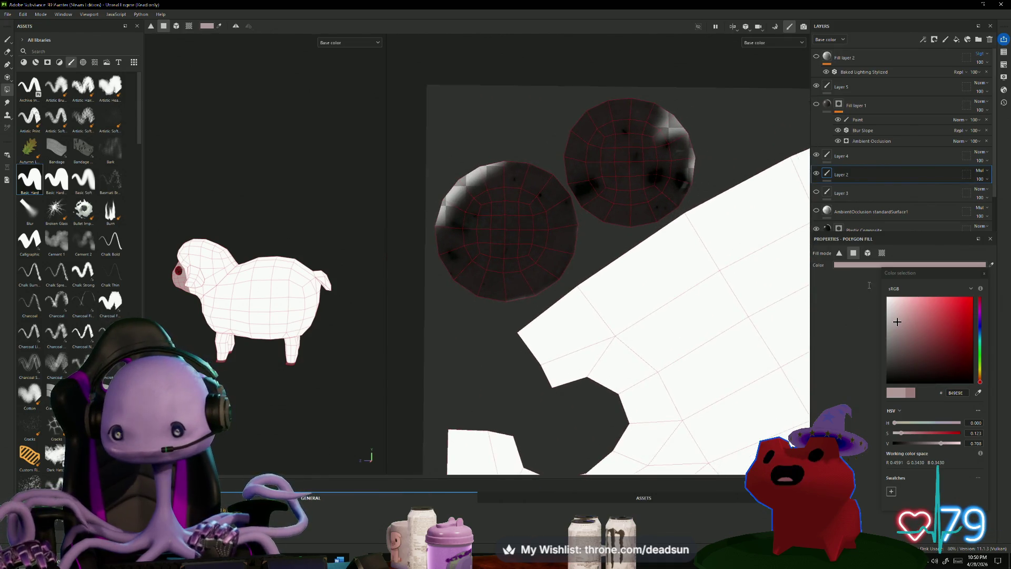
pyautogui.click(879, 263)
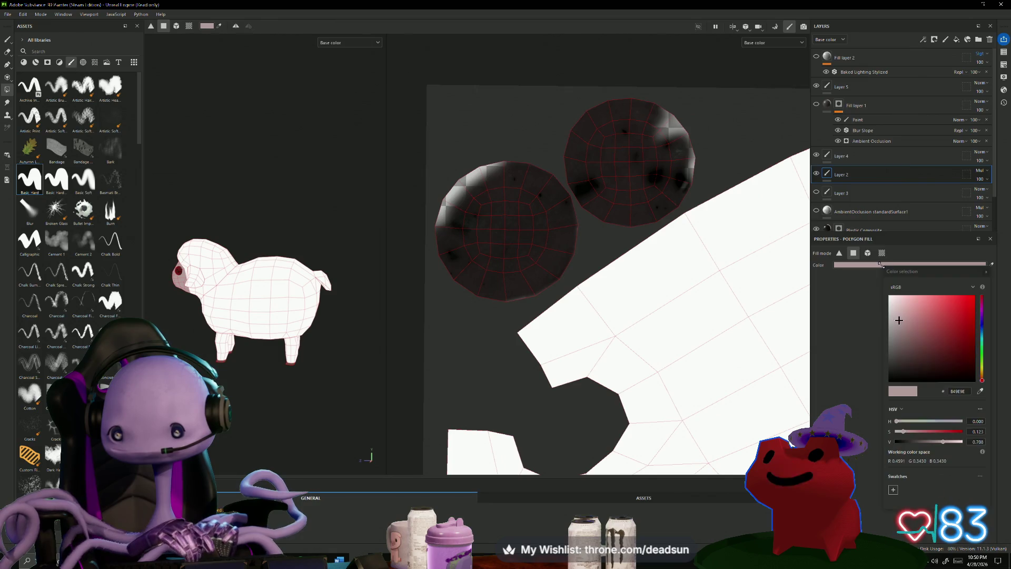
pyautogui.moveTo(908, 338); pyautogui.dragTo(890, 381)
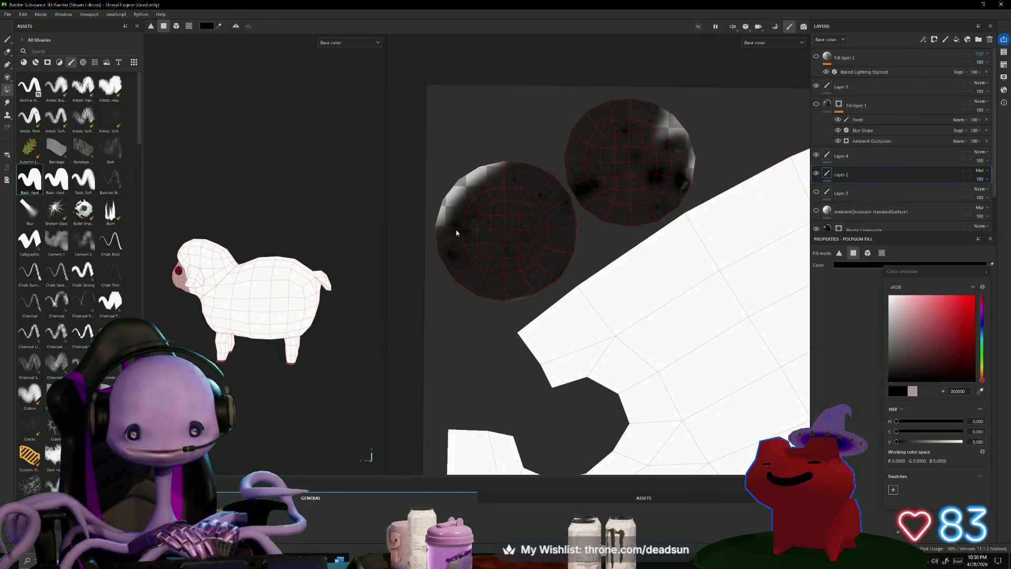
pyautogui.moveTo(446, 182); pyautogui.dragTo(565, 285)
pyautogui.moveTo(577, 113)
pyautogui.mouseDown()
pyautogui.moveTo(696, 196)
pyautogui.moveTo(681, 208)
pyautogui.mouseUp()
pyautogui.moveTo(240, 369)
pyautogui.keyDown('alt'); pyautogui.mouseDown()
pyautogui.moveTo(259, 396)
pyautogui.moveTo(295, 412)
pyautogui.moveTo(256, 423)
pyautogui.moveTo(357, 372)
pyautogui.moveTo(262, 360)
pyautogui.moveTo(226, 383)
pyautogui.moveTo(235, 400)
pyautogui.mouseUp(); pyautogui.keyUp('alt')
pyautogui.scroll(5, 300, 402)
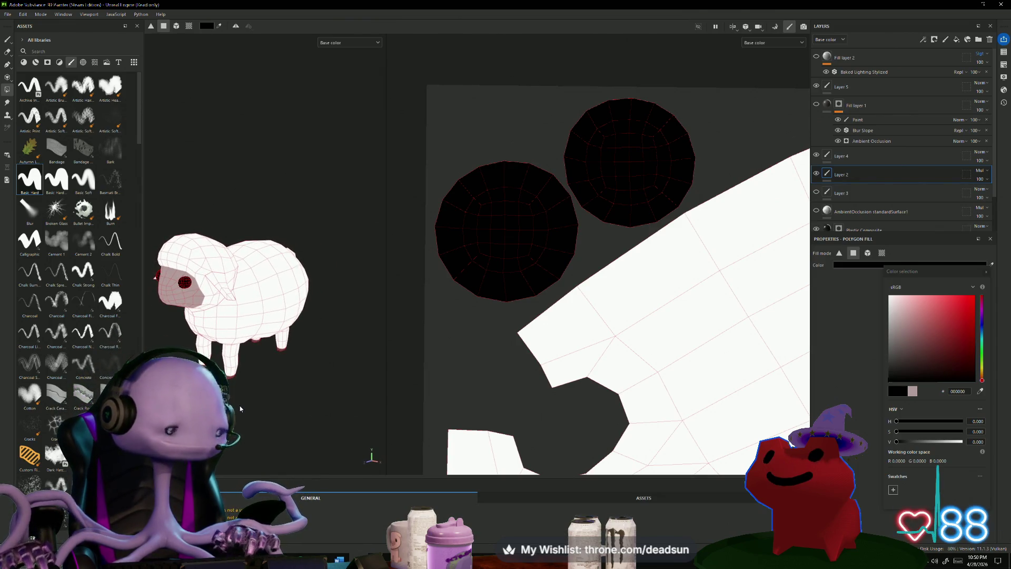
pyautogui.hotkey('alt', 'Tab')
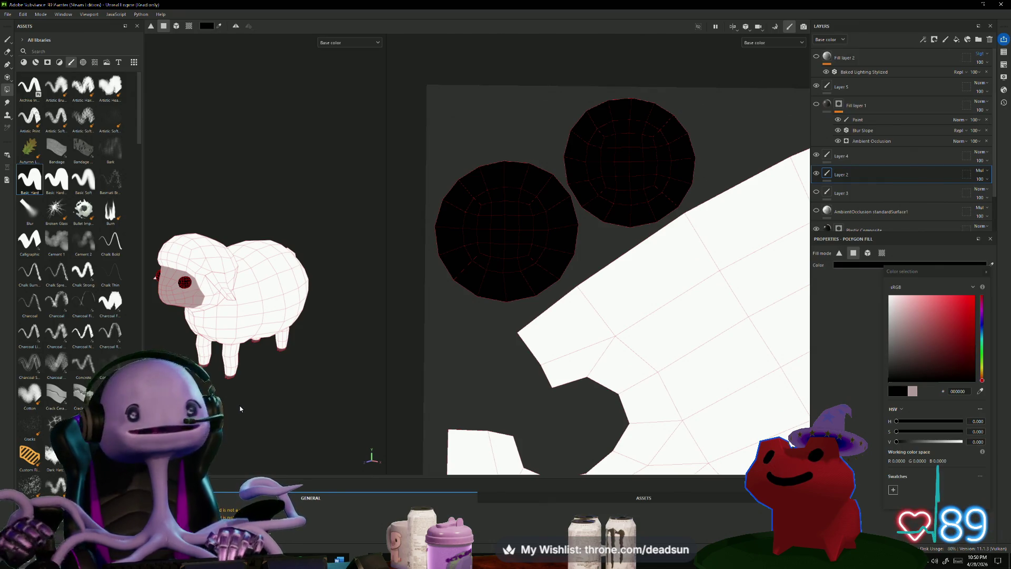
pyautogui.moveTo(237, 411)
pyautogui.keyDown('alt'); pyautogui.mouseDown()
pyautogui.moveTo(248, 395)
pyautogui.moveTo(192, 287)
pyautogui.mouseUp(); pyautogui.keyUp('alt')
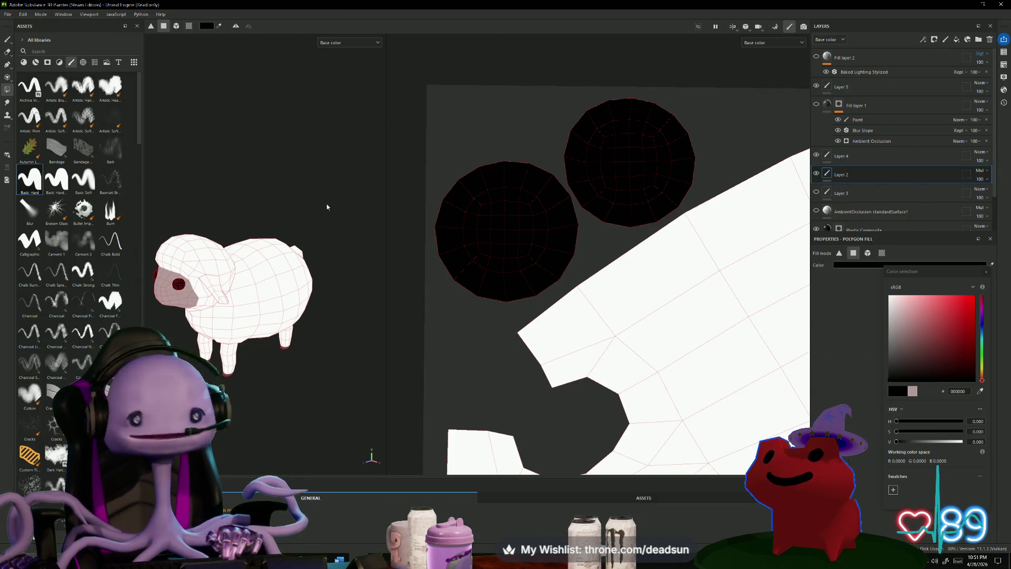
pyautogui.keyDown('alt'); pyautogui.moveTo(283, 184); pyautogui.dragTo(367, 132, button='middle'); pyautogui.keyUp('alt')
# Rename Layer 2 to 'base color'.
pyautogui.doubleClick(843, 175)
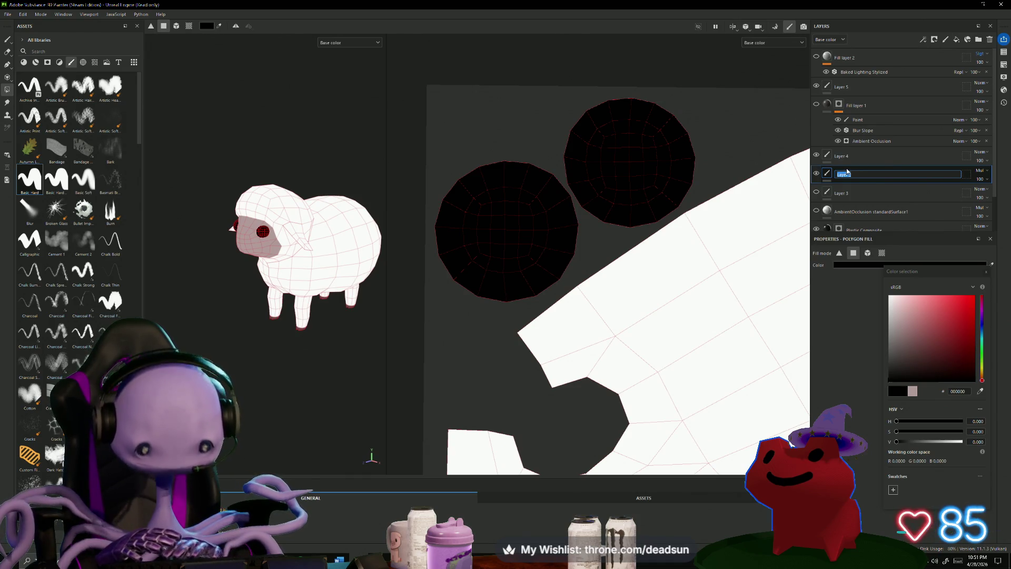
pyautogui.write('base')
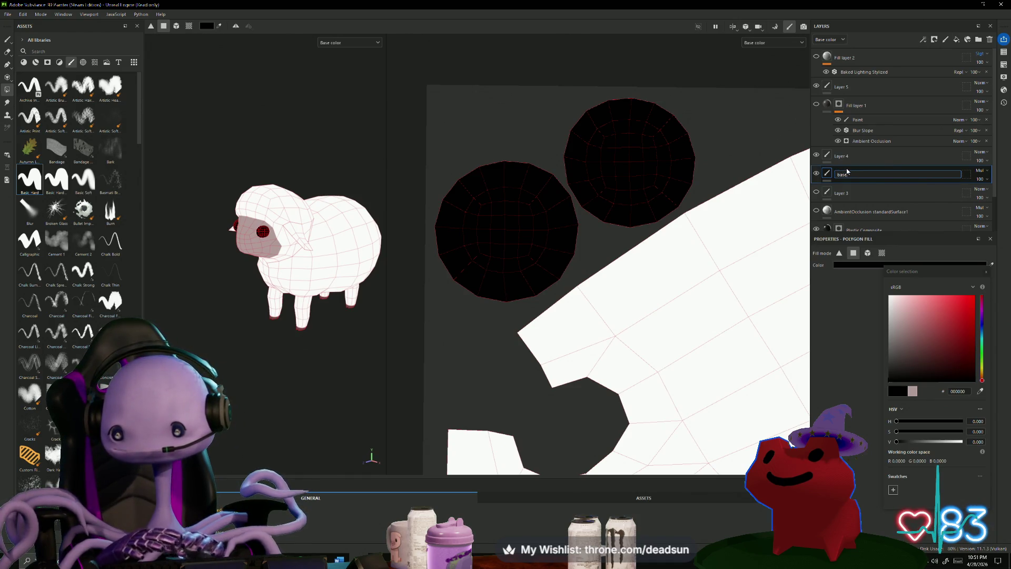
pyautogui.write(' color')
pyautogui.press('Return')
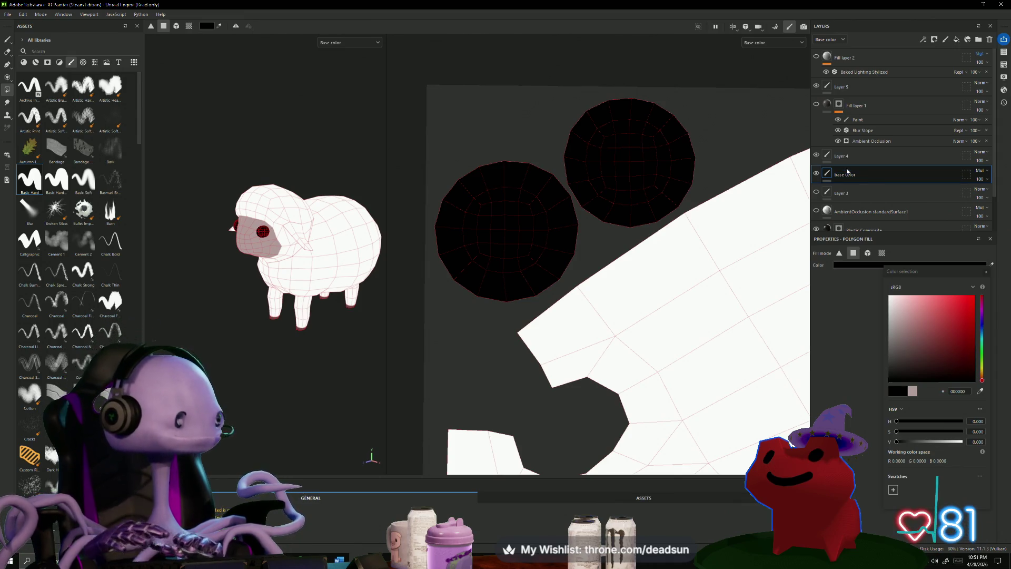
# Frame the UV texture and turn Layer 3 back on so its pink paint shows.
pyautogui.moveTo(321, 113)
pyautogui.keyDown('alt'); pyautogui.mouseDown()
pyautogui.moveTo(284, 126)
pyautogui.moveTo(311, 121)
pyautogui.moveTo(298, 98)
pyautogui.moveTo(196, 118)
pyautogui.moveTo(260, 158)
pyautogui.moveTo(346, 149)
pyautogui.moveTo(368, 158)
pyautogui.mouseUp(); pyautogui.keyUp('alt')
pyautogui.scroll(-5, 524, 240)
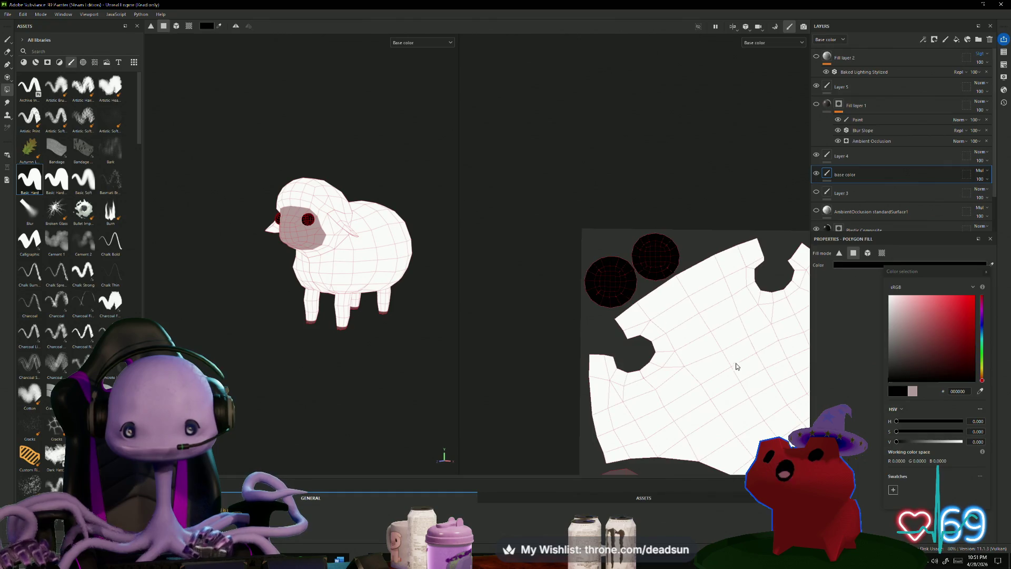
pyautogui.scroll(3, 736, 363)
pyautogui.scroll(-3, 590, 280)
pyautogui.scroll(1, 590, 279)
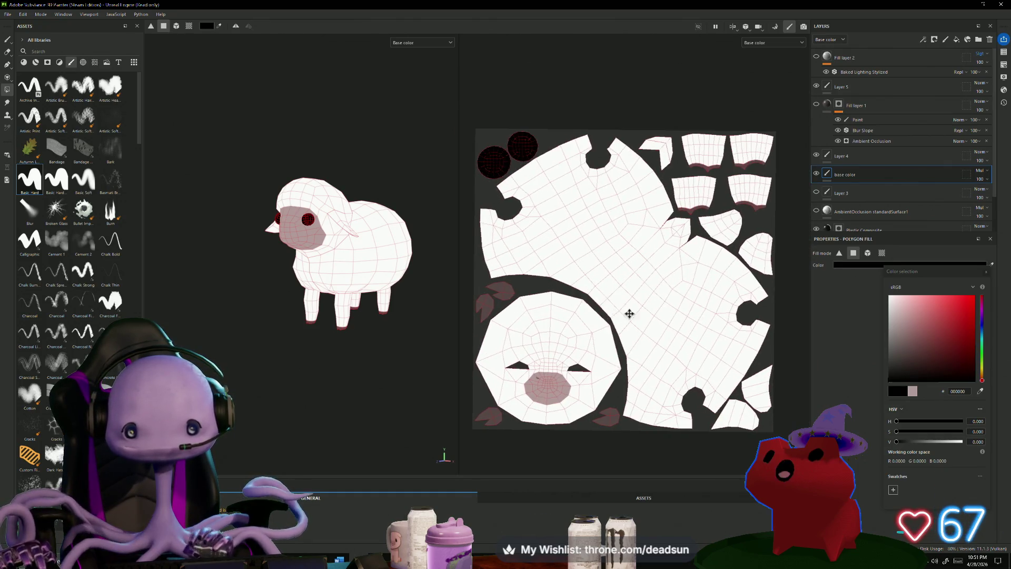
pyautogui.moveTo(632, 316); pyautogui.dragTo(652, 294, button='middle')
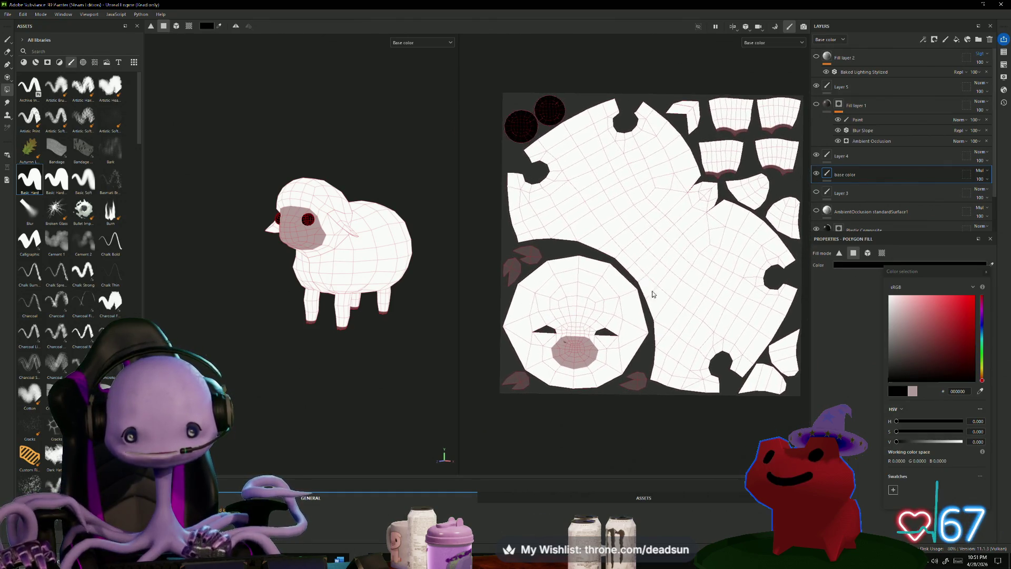
pyautogui.click(816, 192)
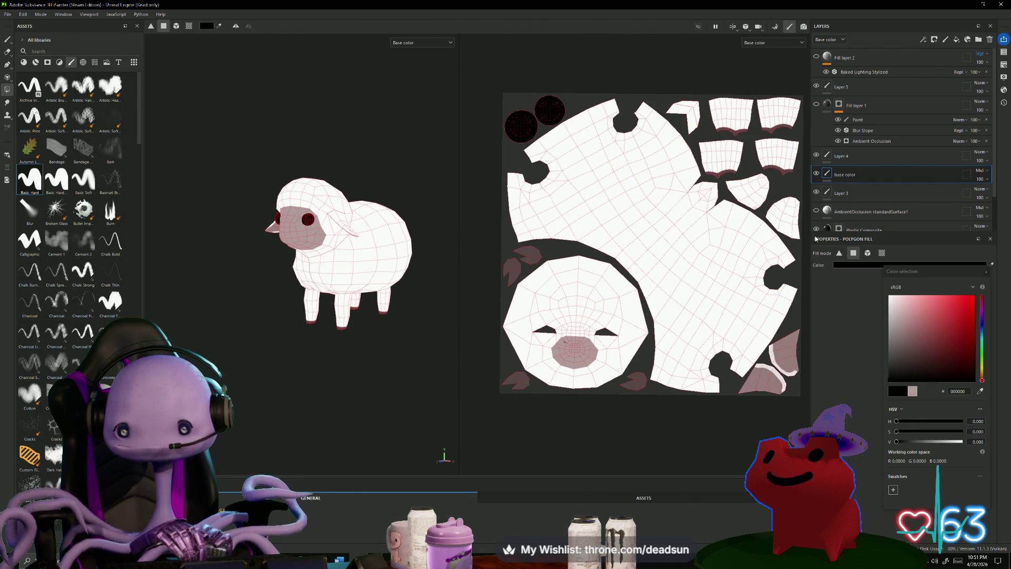
pyautogui.scroll(-1, 825, 230)
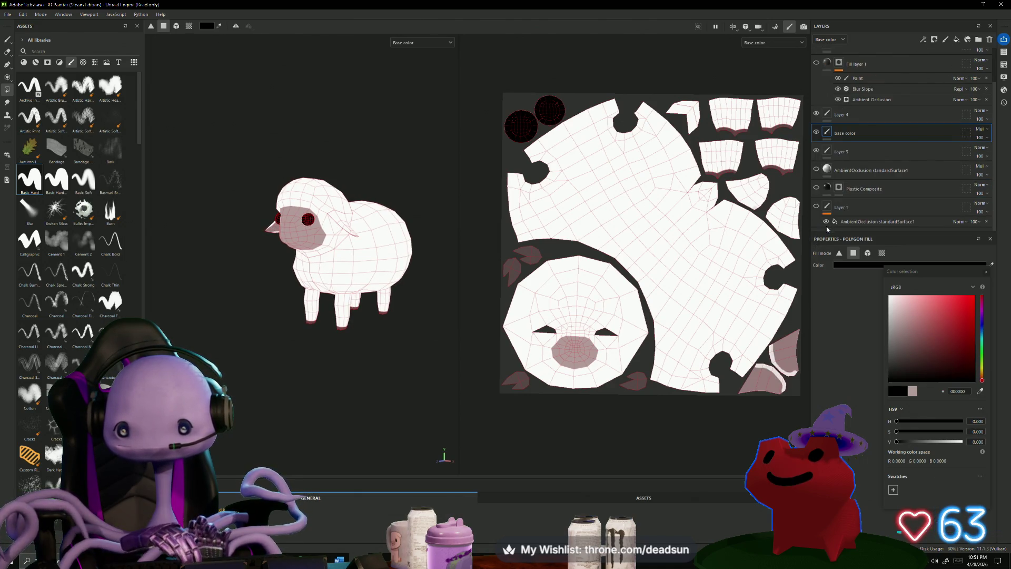
pyautogui.scroll(1, 821, 207)
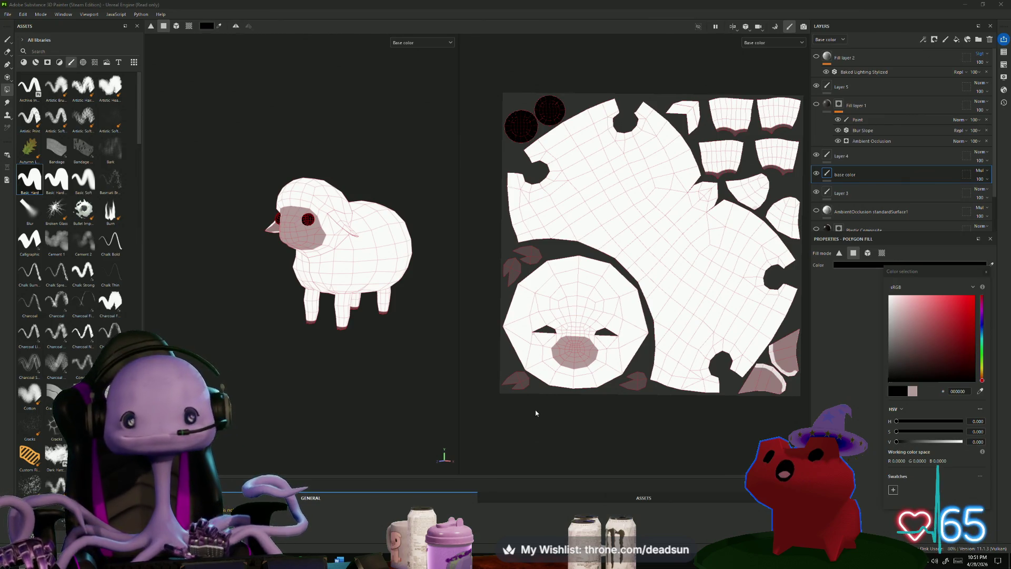
# Turn on the AmbientOcclusion and Fill layer 1 shading, then select Fill layer 1's mask with the Eraser.
pyautogui.click(816, 211)
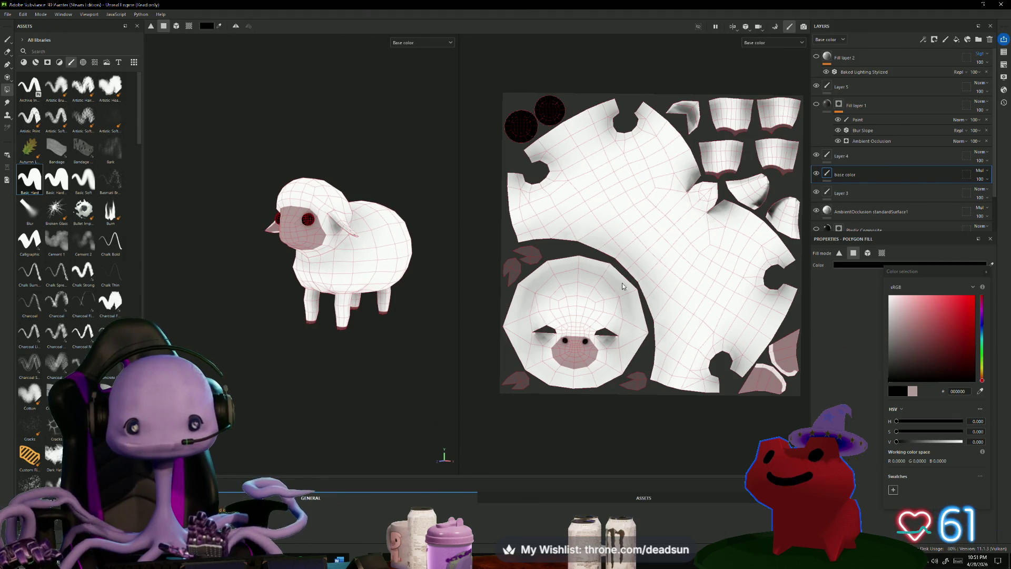
pyautogui.moveTo(354, 357)
pyautogui.keyDown('alt'); pyautogui.mouseDown()
pyautogui.moveTo(374, 216)
pyautogui.moveTo(316, 363)
pyautogui.moveTo(259, 453)
pyautogui.moveTo(395, 368)
pyautogui.moveTo(273, 450)
pyautogui.moveTo(282, 449)
pyautogui.mouseUp(); pyautogui.keyUp('alt')
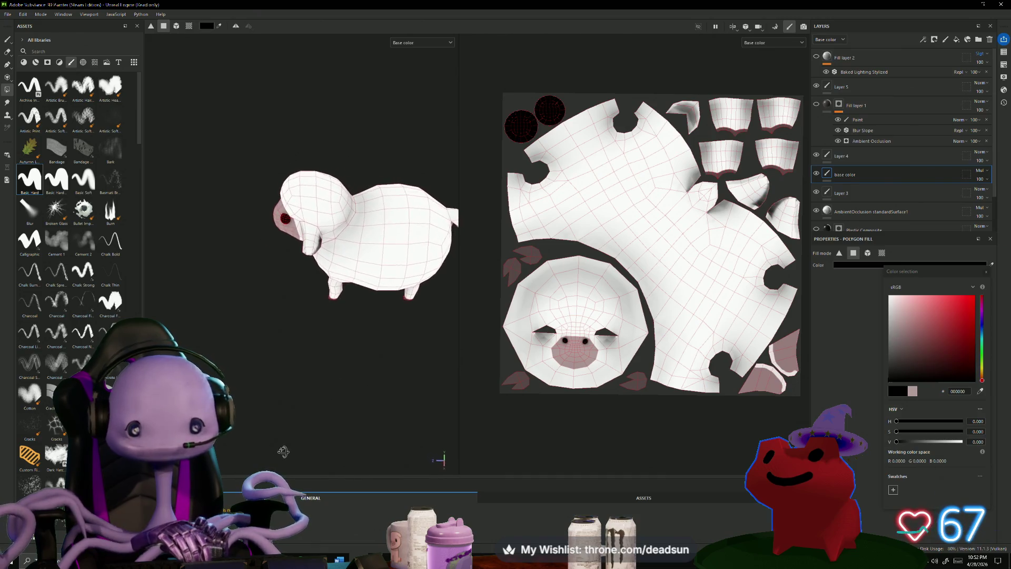
pyautogui.click(816, 105)
pyautogui.click(816, 106)
pyautogui.click(815, 107)
pyautogui.moveTo(293, 227)
pyautogui.keyDown('alt'); pyautogui.mouseDown()
pyautogui.moveTo(416, 379)
pyautogui.moveTo(402, 350)
pyautogui.moveTo(417, 342)
pyautogui.mouseUp(); pyautogui.keyUp('alt')
pyautogui.scroll(3, 423, 388)
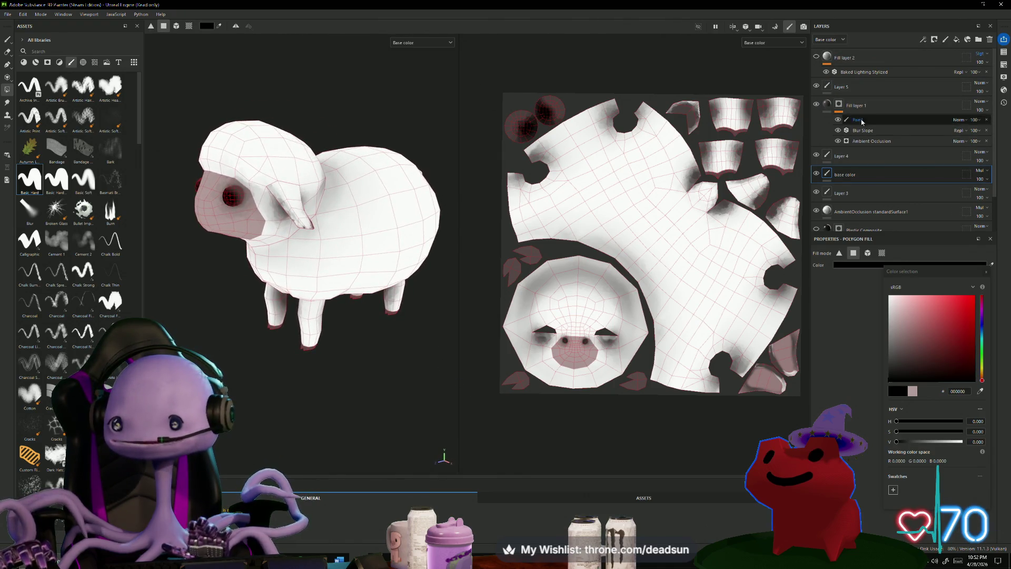
pyautogui.click(904, 109)
pyautogui.press('e')
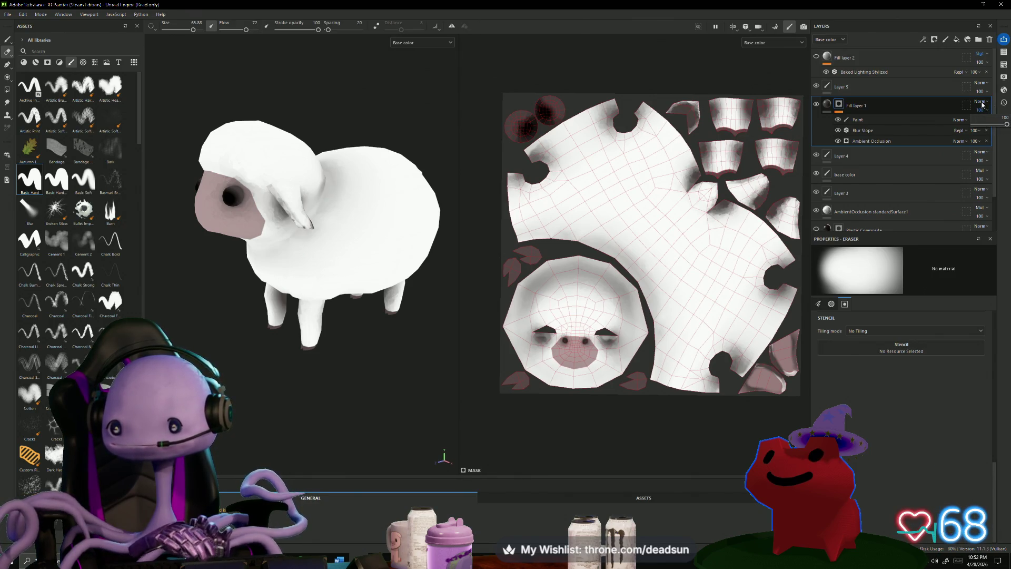
# Set Fill layer 1 to Multiply blending at 52% opacity.
pyautogui.click(983, 102)
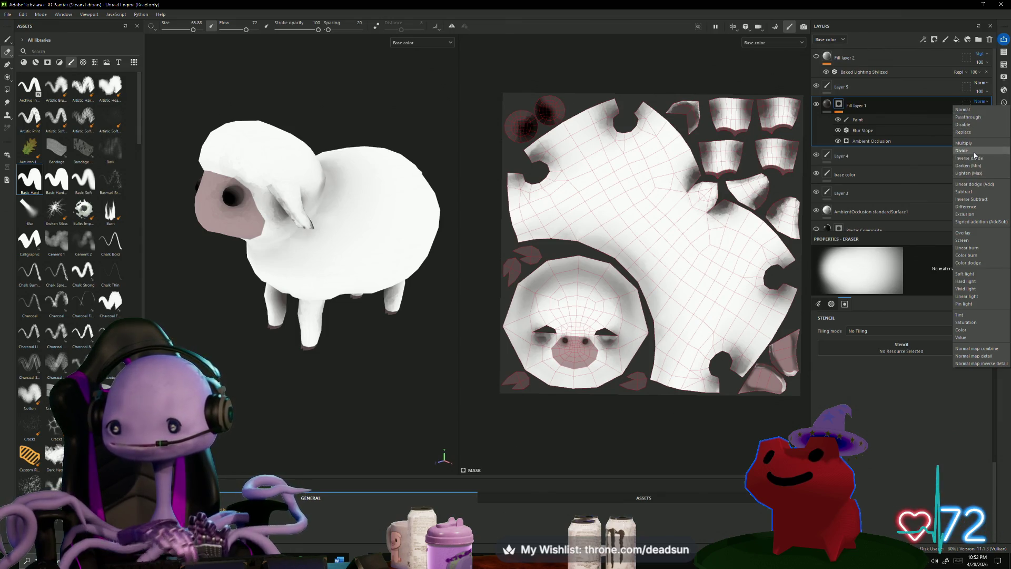
pyautogui.click(975, 144)
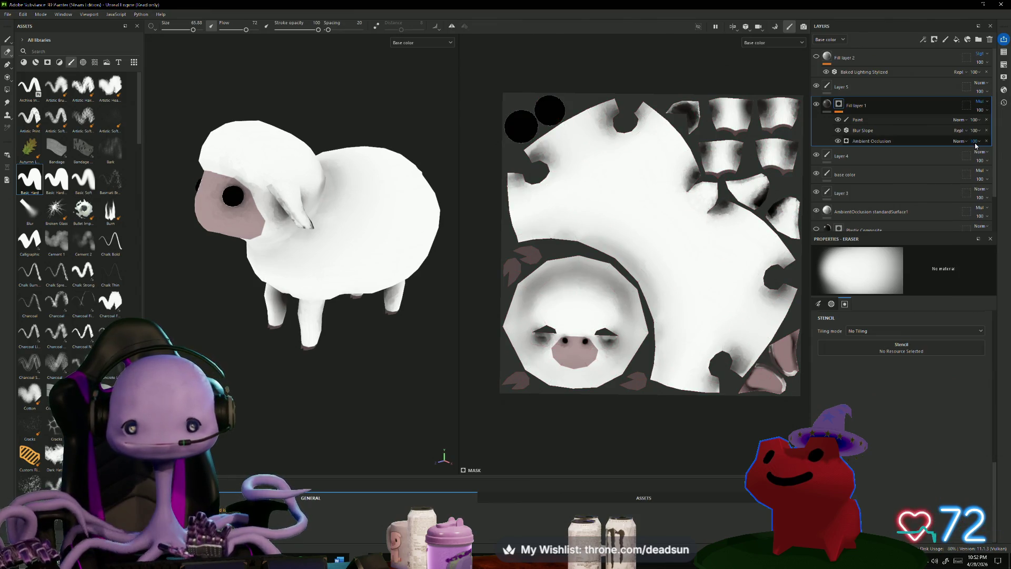
pyautogui.keyDown('alt'); pyautogui.moveTo(350, 350); pyautogui.dragTo(322, 432); pyautogui.keyUp('alt')
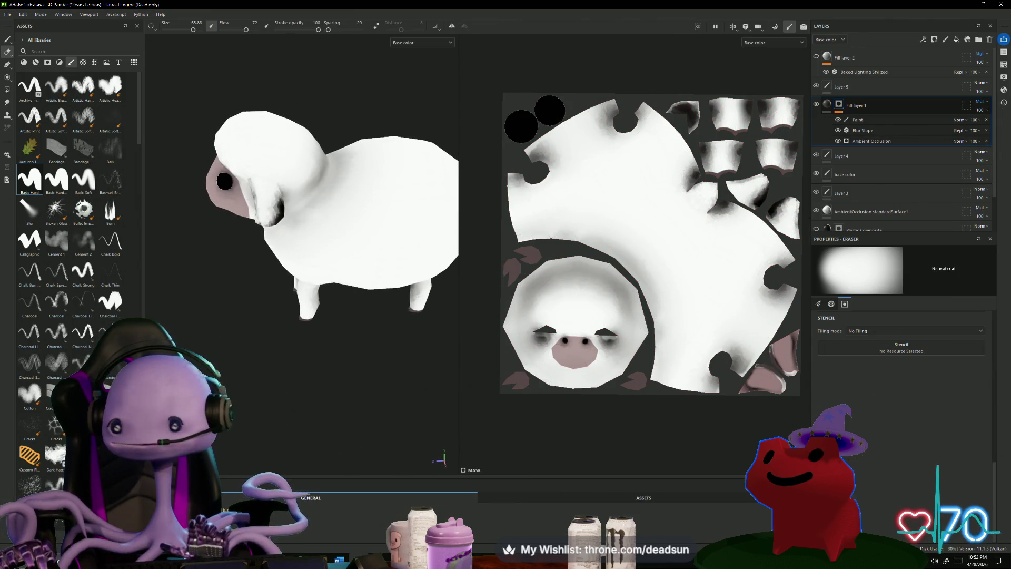
pyautogui.click(982, 110)
pyautogui.moveTo(998, 127); pyautogui.dragTo(997, 131)
pyautogui.moveTo(291, 383)
pyautogui.keyDown('alt'); pyautogui.mouseDown()
pyautogui.moveTo(318, 384)
pyautogui.moveTo(262, 406)
pyautogui.mouseUp(); pyautogui.keyUp('alt')
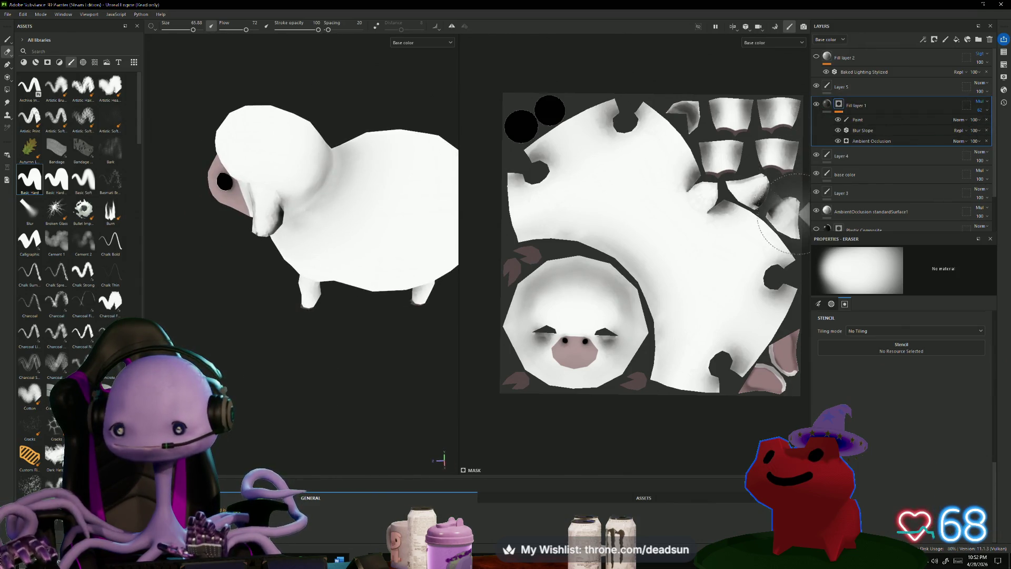
# Compare the sheep with the AmbientOcclusion and Fill layer 1 toggled, leaving both hidden.
pyautogui.click(818, 212)
pyautogui.click(817, 212)
pyautogui.click(817, 212)
pyautogui.click(818, 105)
pyautogui.click(818, 105)
pyautogui.moveTo(364, 363)
pyautogui.keyDown('alt'); pyautogui.mouseDown()
pyautogui.moveTo(304, 363)
pyautogui.moveTo(345, 356)
pyautogui.moveTo(242, 343)
pyautogui.moveTo(257, 217)
pyautogui.moveTo(404, 209)
pyautogui.moveTo(421, 264)
pyautogui.moveTo(411, 248)
pyautogui.moveTo(348, 284)
pyautogui.moveTo(313, 331)
pyautogui.mouseUp(); pyautogui.keyUp('alt')
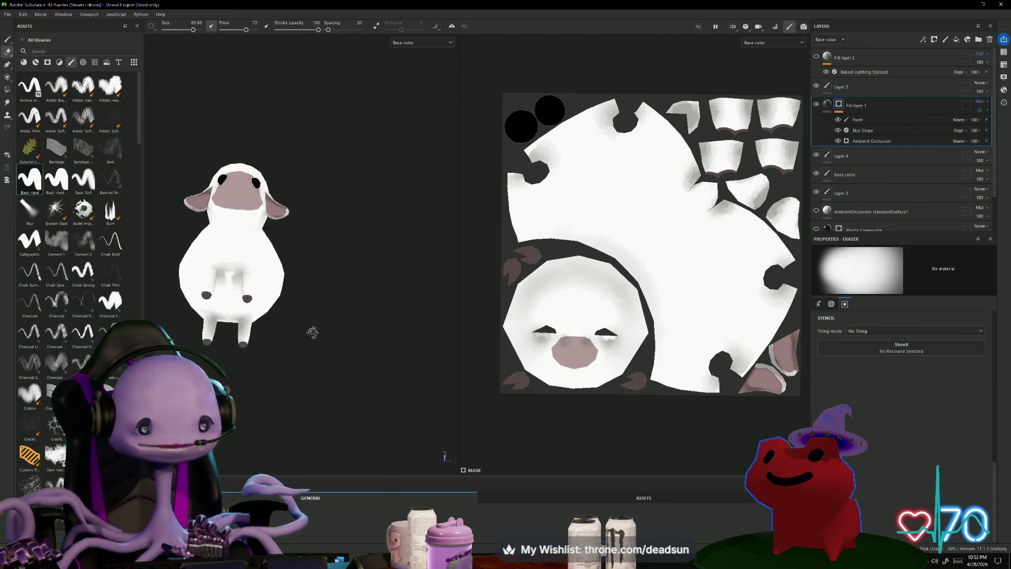
pyautogui.scroll(5, 327, 338)
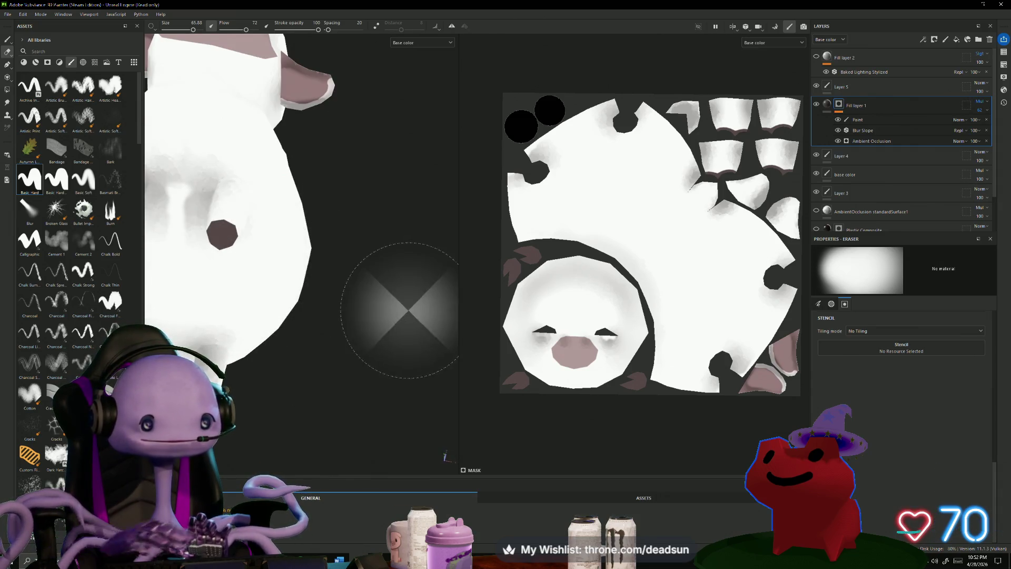
pyautogui.scroll(-5, 406, 339)
pyautogui.moveTo(406, 339)
pyautogui.keyDown('alt'); pyautogui.mouseDown()
pyautogui.moveTo(373, 350)
pyautogui.moveTo(357, 377)
pyautogui.moveTo(422, 371)
pyautogui.moveTo(432, 348)
pyautogui.moveTo(424, 424)
pyautogui.moveTo(432, 411)
pyautogui.mouseUp(); pyautogui.keyUp('alt')
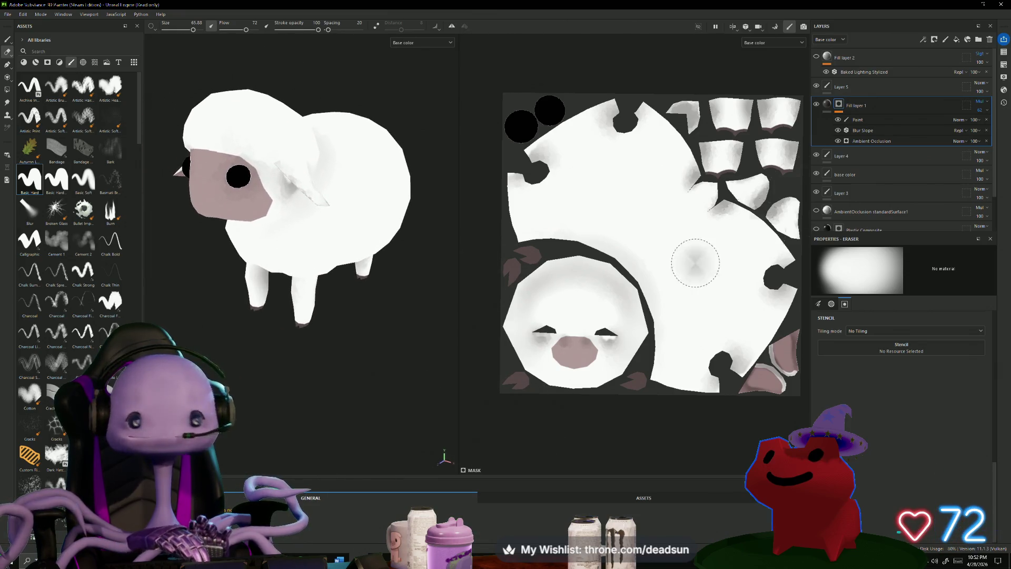
pyautogui.click(816, 103)
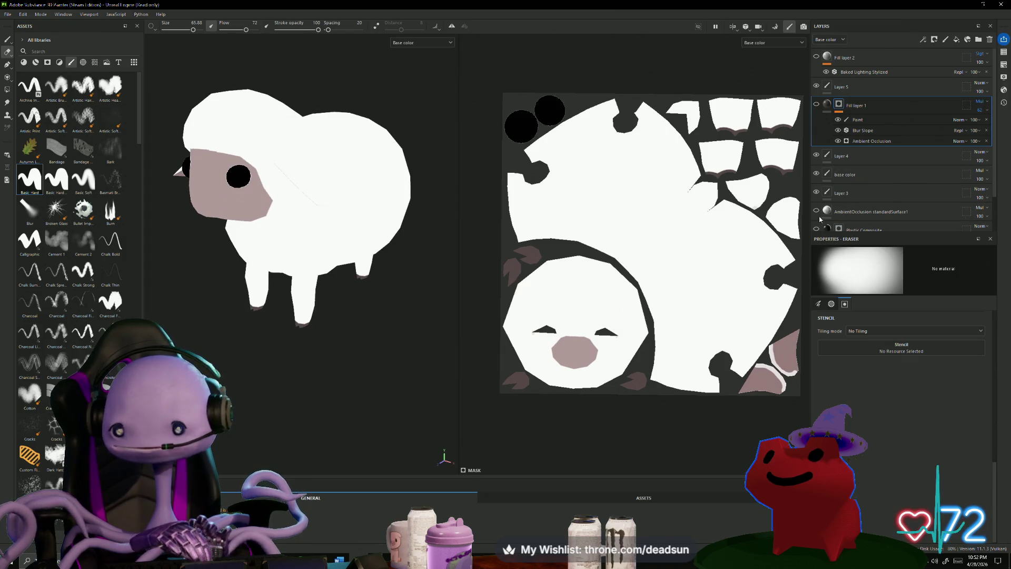
# Turn the ambient occlusion layer back on and view the sheep's back and side.
pyautogui.scroll(-2, 814, 209)
pyautogui.click(817, 171)
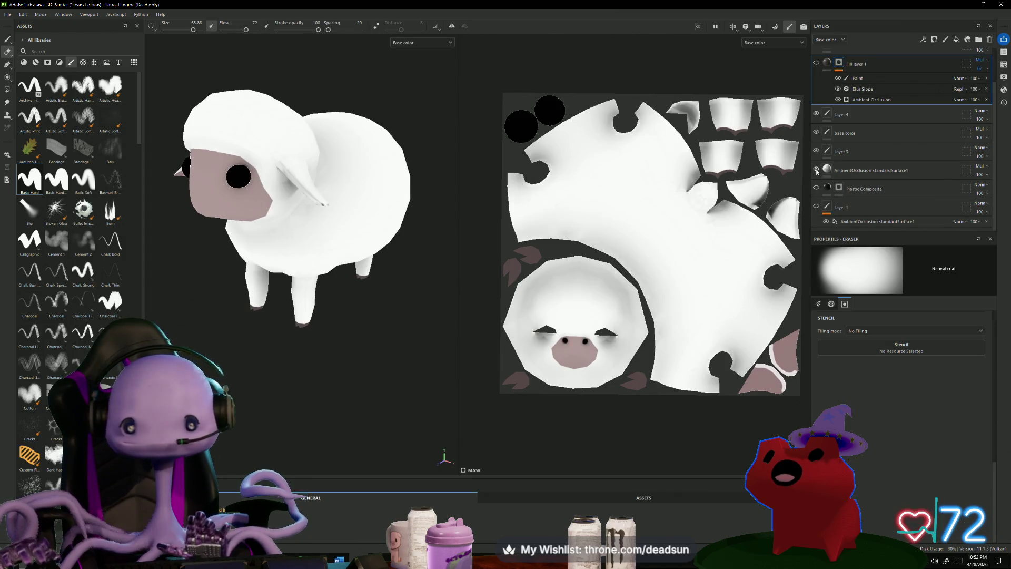
pyautogui.moveTo(379, 374)
pyautogui.keyDown('alt'); pyautogui.mouseDown()
pyautogui.moveTo(158, 416)
pyautogui.moveTo(343, 414)
pyautogui.moveTo(316, 402)
pyautogui.moveTo(406, 122)
pyautogui.moveTo(300, 339)
pyautogui.moveTo(222, 339)
pyautogui.moveTo(357, 400)
pyautogui.moveTo(402, 388)
pyautogui.moveTo(342, 402)
pyautogui.moveTo(395, 390)
pyautogui.moveTo(301, 359)
pyautogui.mouseUp(); pyautogui.keyUp('alt')
pyautogui.scroll(5, 288, 372)
pyautogui.moveTo(316, 395)
pyautogui.keyDown('alt'); pyautogui.mouseDown(button='middle')
pyautogui.moveTo(357, 408)
pyautogui.moveTo(304, 375)
pyautogui.moveTo(334, 384)
pyautogui.moveTo(320, 389)
pyautogui.mouseUp(button='middle'); pyautogui.keyUp('alt')
pyautogui.scroll(2, 344, 392)
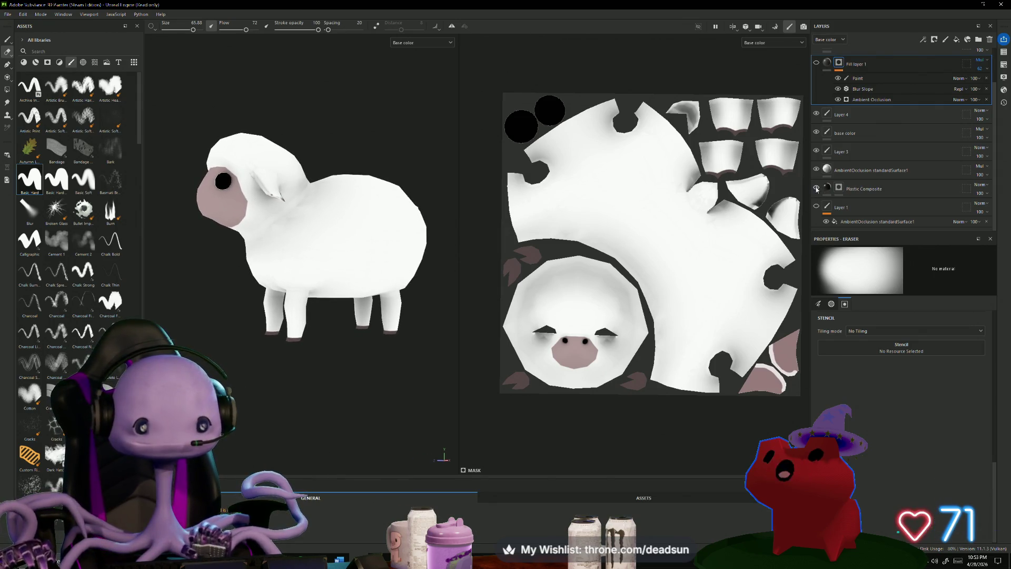
# Show Layer 1 and erase the dark shadow under the sheep's chin.
pyautogui.click(816, 207)
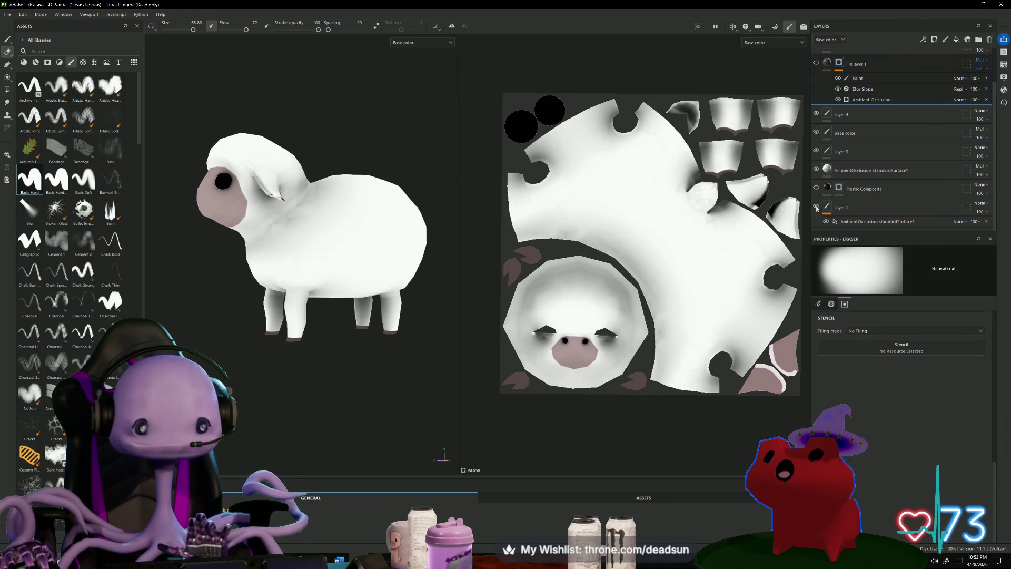
pyautogui.moveTo(334, 343)
pyautogui.keyDown('alt'); pyautogui.mouseDown()
pyautogui.moveTo(391, 188)
pyautogui.moveTo(354, 354)
pyautogui.moveTo(295, 437)
pyautogui.moveTo(276, 434)
pyautogui.moveTo(327, 361)
pyautogui.moveTo(283, 397)
pyautogui.mouseUp(); pyautogui.keyUp('alt')
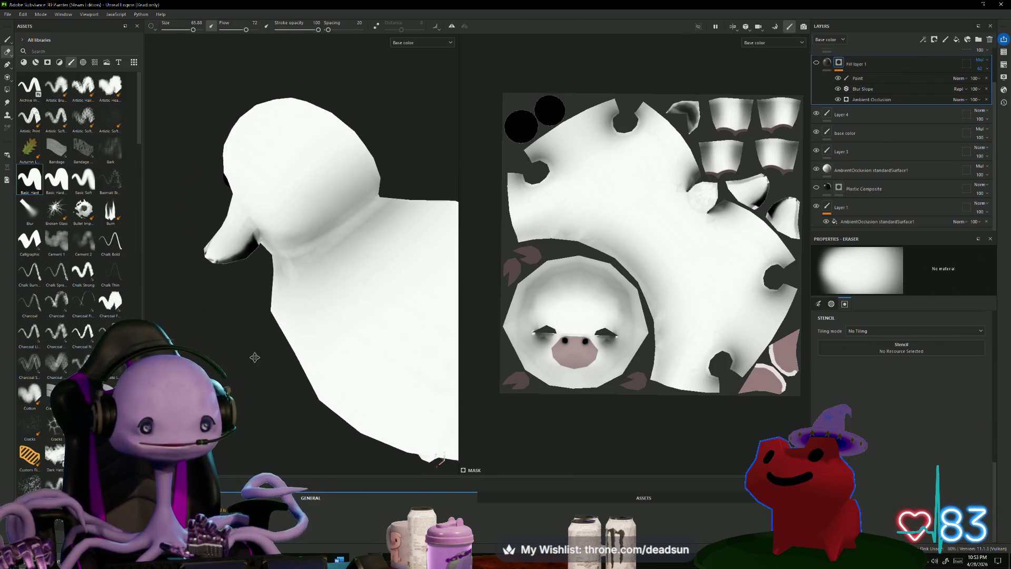
pyautogui.scroll(5, 271, 393)
pyautogui.moveTo(216, 183); pyautogui.dragTo(225, 180)
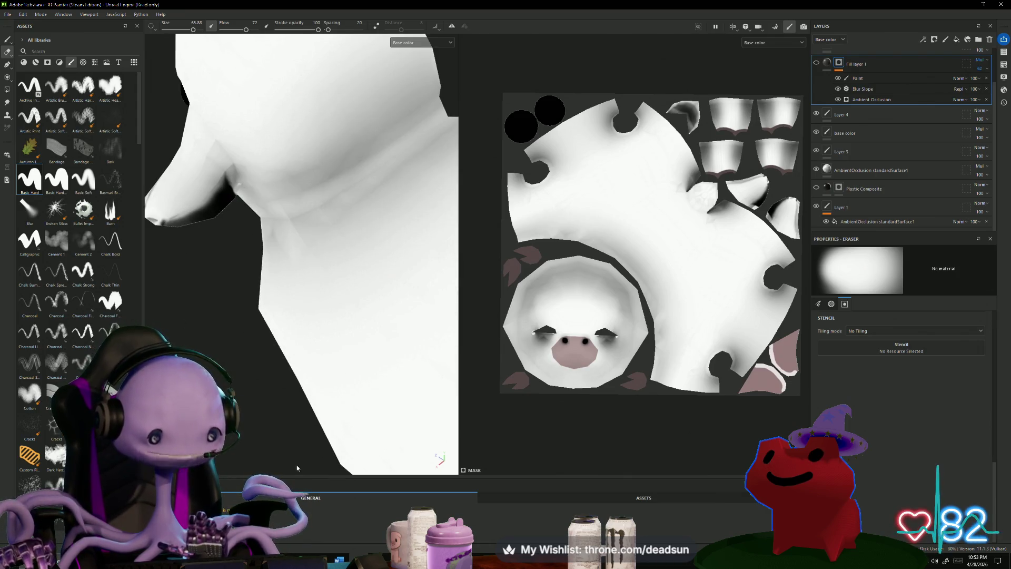
pyautogui.scroll(-5, 298, 468)
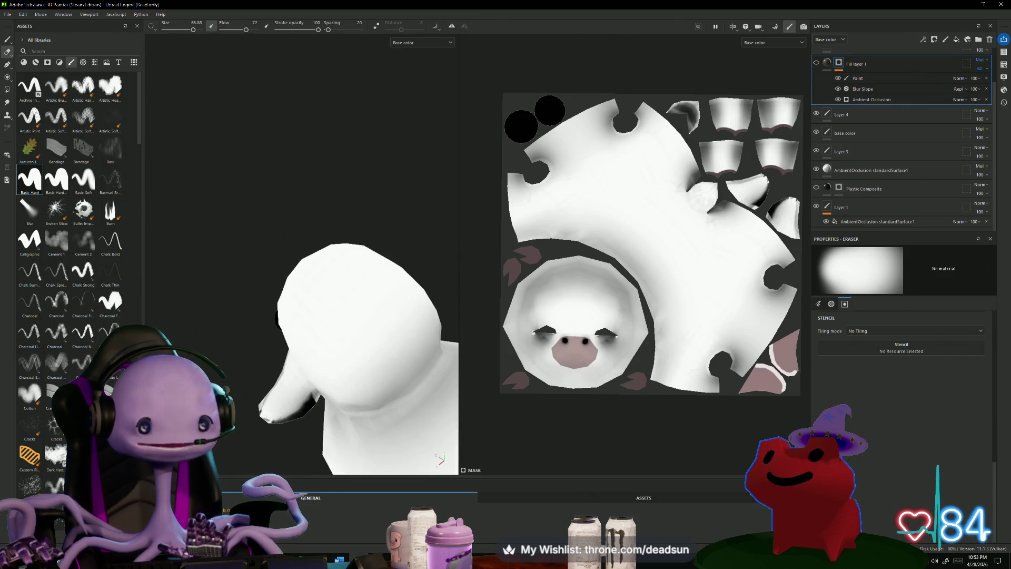
pyautogui.scroll(-3, 221, 392)
# Review the shading from side and front three-quarter views, then select Fill layer 2.
pyautogui.moveTo(222, 392)
pyautogui.keyDown('alt'); pyautogui.mouseDown()
pyautogui.moveTo(247, 393)
pyautogui.moveTo(235, 403)
pyautogui.mouseUp(); pyautogui.keyUp('alt')
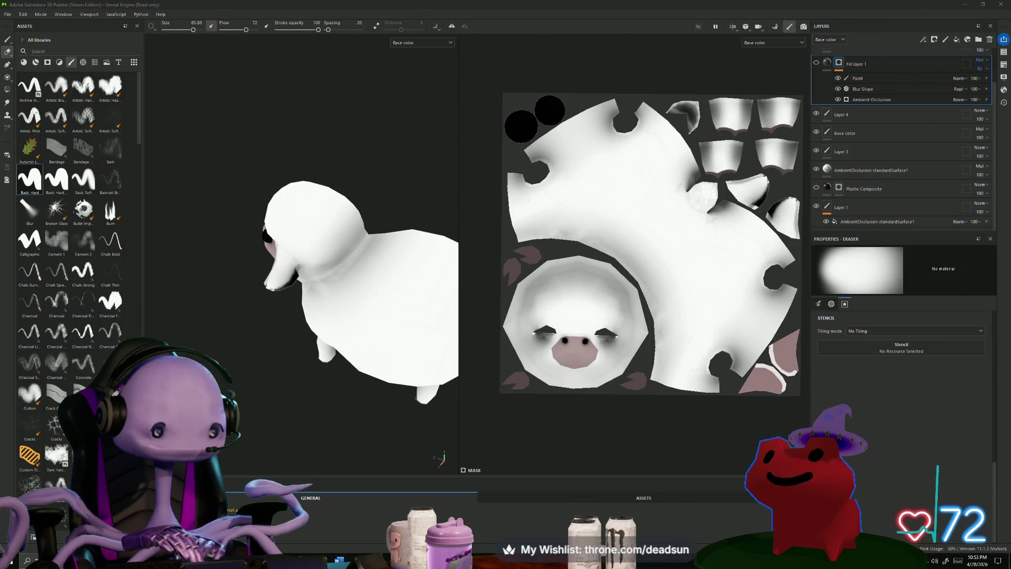
pyautogui.moveTo(332, 411)
pyautogui.keyDown('alt'); pyautogui.mouseDown()
pyautogui.moveTo(334, 334)
pyautogui.moveTo(362, 323)
pyautogui.moveTo(350, 355)
pyautogui.mouseUp(); pyautogui.keyUp('alt')
pyautogui.scroll(-3, 349, 355)
pyautogui.moveTo(336, 425)
pyautogui.keyDown('alt'); pyautogui.mouseDown()
pyautogui.moveTo(276, 378)
pyautogui.moveTo(384, 433)
pyautogui.moveTo(453, 421)
pyautogui.mouseUp(); pyautogui.keyUp('alt')
pyautogui.moveTo(541, 419)
pyautogui.keyDown('alt'); pyautogui.mouseDown()
pyautogui.moveTo(476, 463)
pyautogui.moveTo(354, 459)
pyautogui.mouseUp(); pyautogui.keyUp('alt')
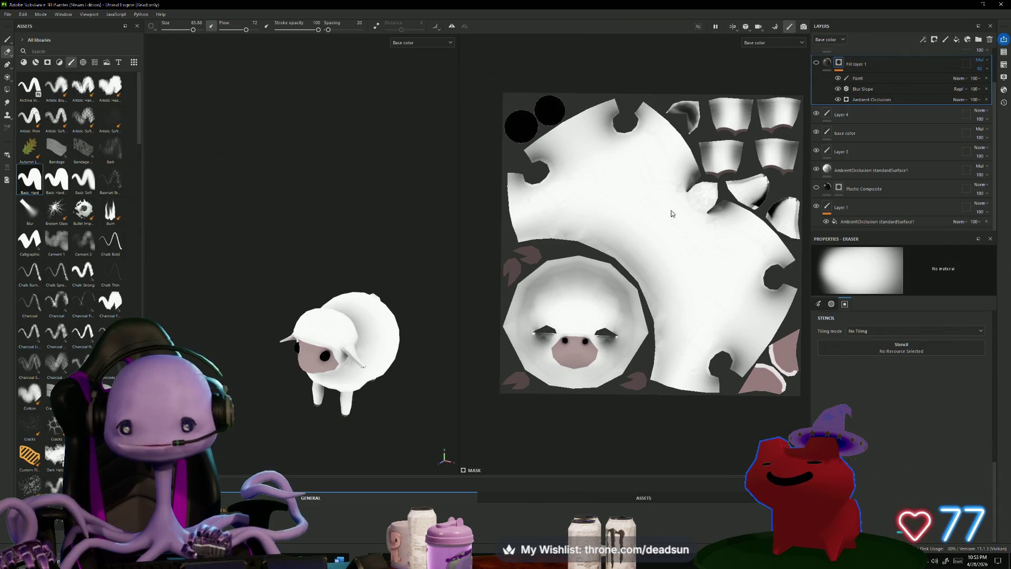
pyautogui.scroll(5, 671, 214)
pyautogui.scroll(1, 773, 182)
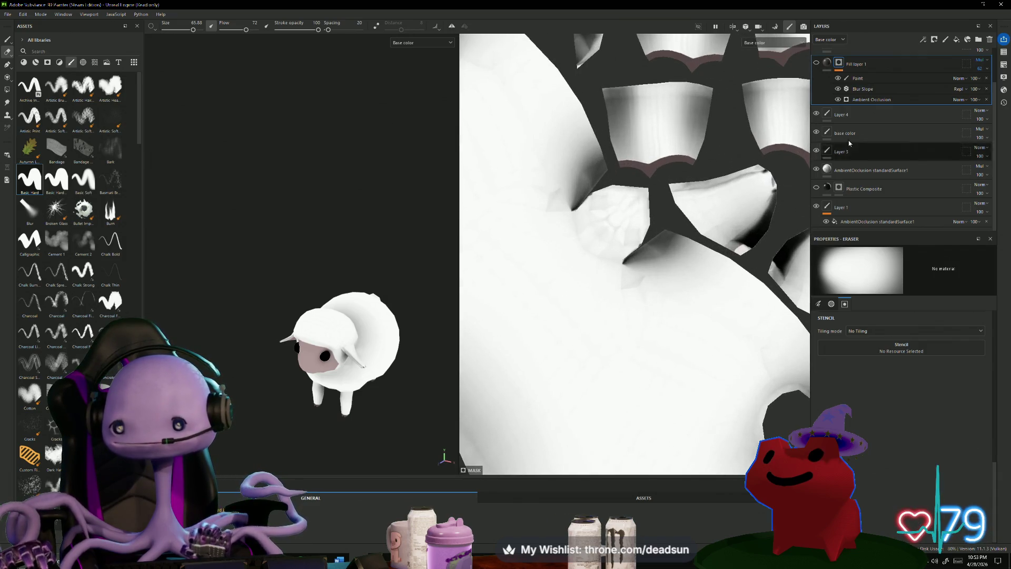
pyautogui.scroll(2, 849, 140)
pyautogui.click(854, 58)
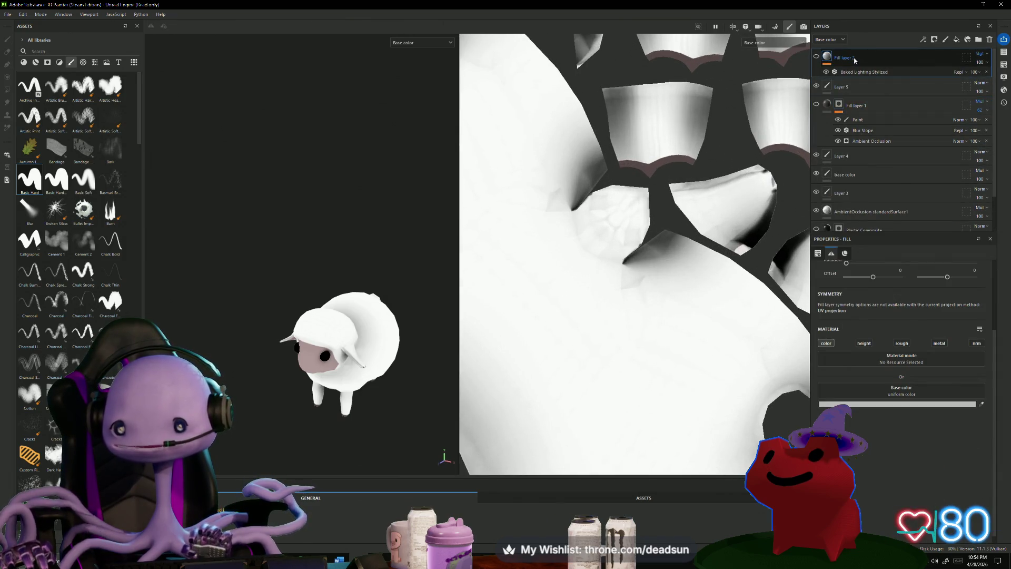
# Toggle Fill layer 2's stylized baked lighting on and off to compare, ending with it visible.
pyautogui.click(817, 57)
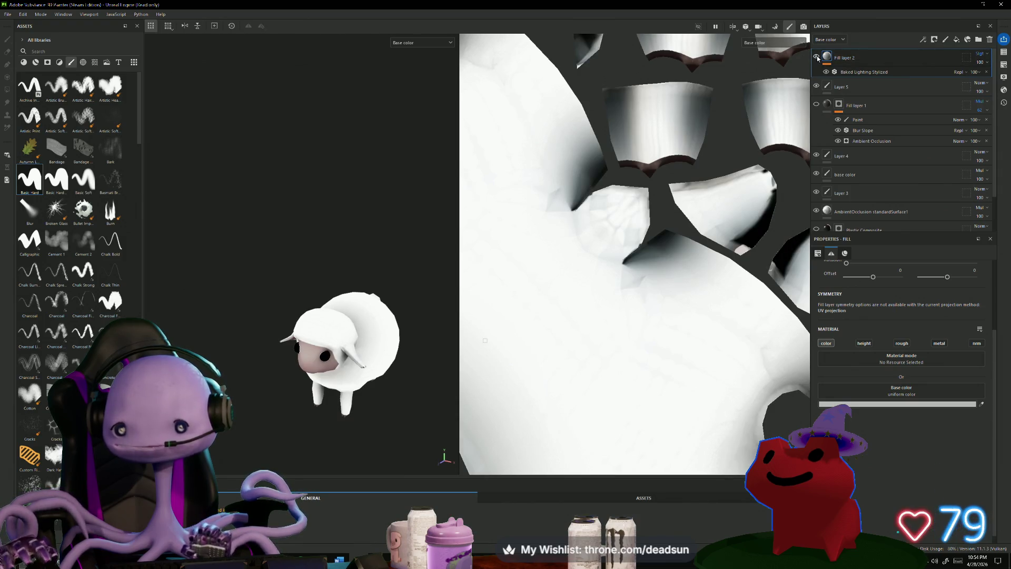
pyautogui.click(817, 58)
pyautogui.click(817, 58)
pyautogui.press('f')
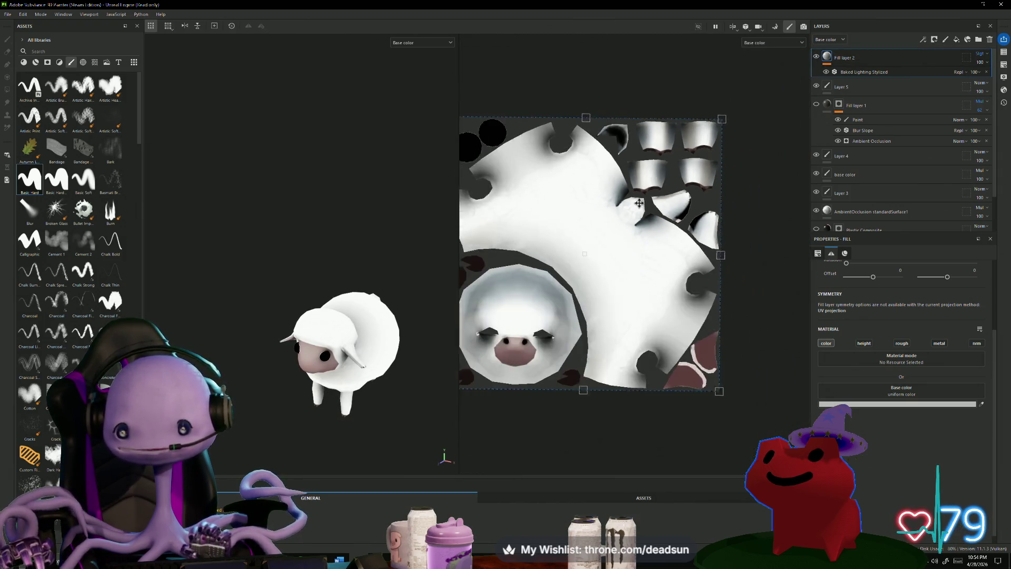
pyautogui.keyDown('alt'); pyautogui.moveTo(364, 205); pyautogui.dragTo(290, 163); pyautogui.keyUp('alt')
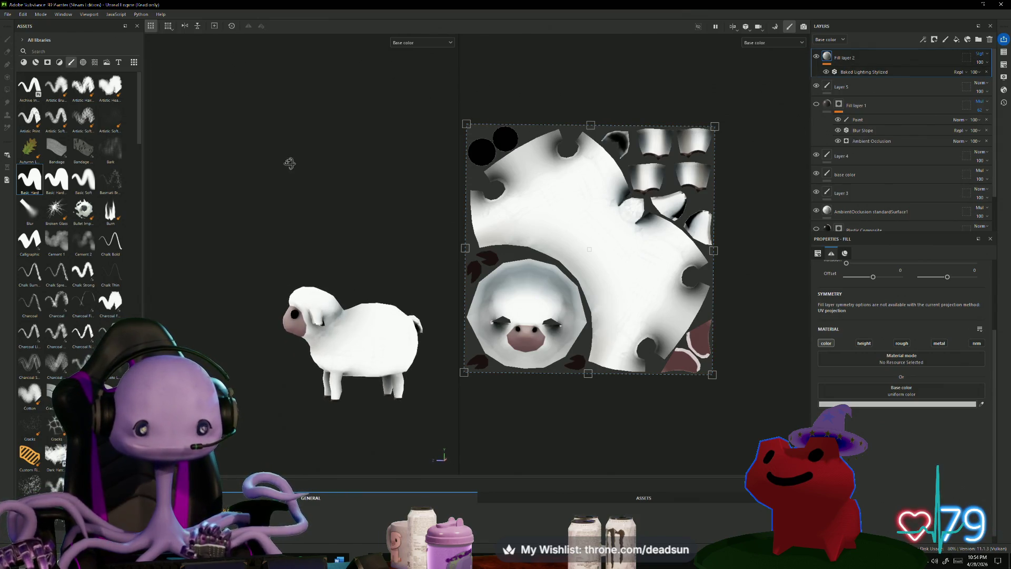
pyautogui.click(817, 57)
pyautogui.click(817, 57)
# Orbit in close on the sheep's head and select the paint layer holding the hoof colour.
pyautogui.moveTo(295, 247)
pyautogui.keyDown('alt'); pyautogui.mouseDown()
pyautogui.moveTo(420, 184)
pyautogui.moveTo(413, 120)
pyautogui.moveTo(361, 153)
pyautogui.moveTo(348, 207)
pyautogui.moveTo(386, 163)
pyautogui.moveTo(383, 153)
pyautogui.moveTo(361, 205)
pyautogui.moveTo(379, 156)
pyautogui.moveTo(373, 124)
pyautogui.moveTo(320, 298)
pyautogui.moveTo(372, 253)
pyautogui.moveTo(260, 297)
pyautogui.mouseUp(); pyautogui.keyUp('alt')
pyautogui.scroll(3, 357, 199)
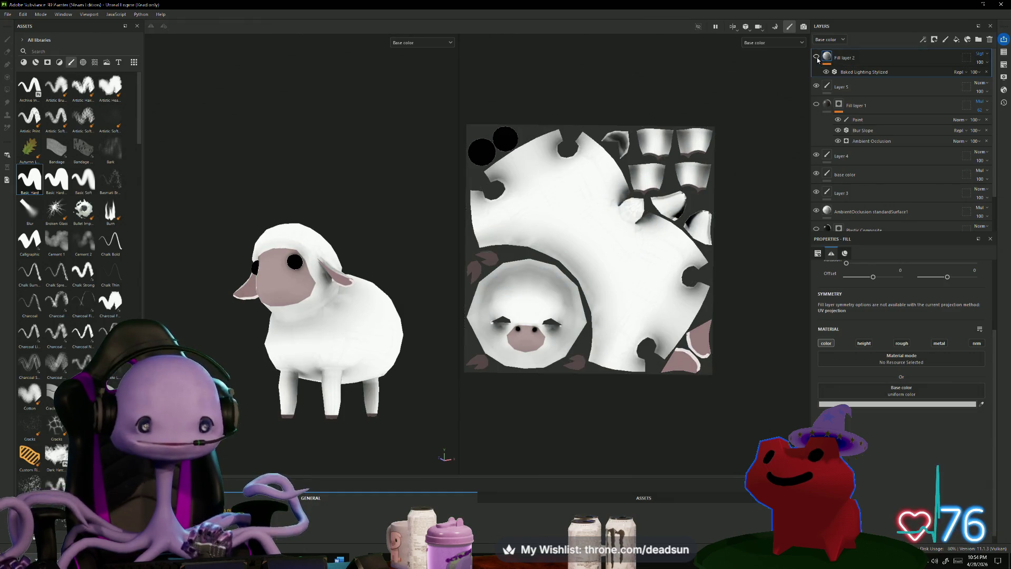
pyautogui.moveTo(371, 232)
pyautogui.keyDown('alt'); pyautogui.mouseDown()
pyautogui.moveTo(331, 285)
pyautogui.moveTo(206, 263)
pyautogui.moveTo(406, 260)
pyautogui.mouseUp(); pyautogui.keyUp('alt')
pyautogui.moveTo(406, 260)
pyautogui.keyDown('alt'); pyautogui.mouseDown(button='right')
pyautogui.moveTo(334, 280)
pyautogui.moveTo(309, 267)
pyautogui.moveTo(275, 361)
pyautogui.moveTo(263, 311)
pyautogui.moveTo(284, 281)
pyautogui.mouseUp(button='right'); pyautogui.keyUp('alt')
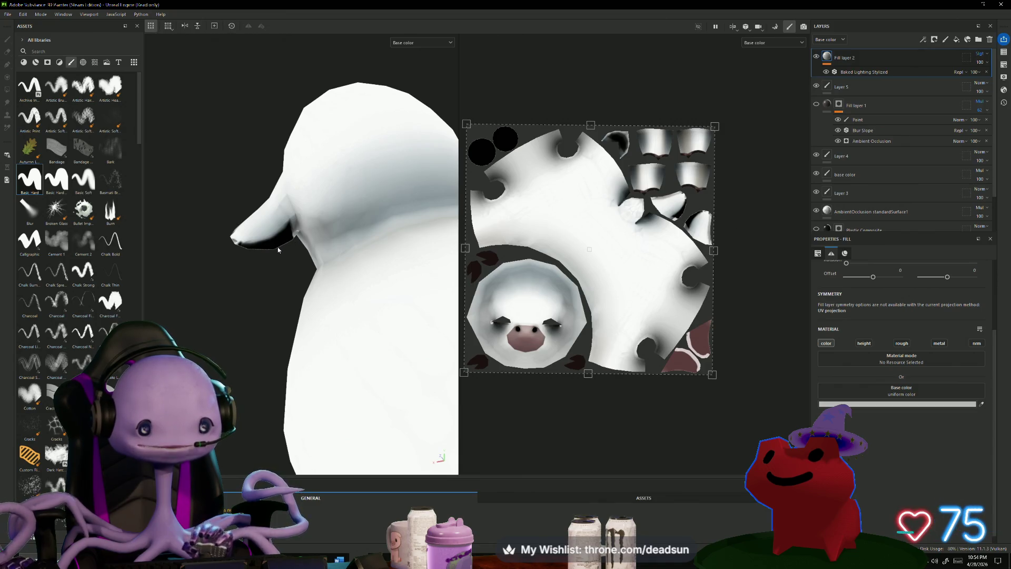
pyautogui.moveTo(227, 241)
pyautogui.keyDown('alt'); pyautogui.mouseDown()
pyautogui.moveTo(261, 298)
pyautogui.moveTo(272, 367)
pyautogui.moveTo(295, 273)
pyautogui.moveTo(266, 316)
pyautogui.moveTo(253, 370)
pyautogui.mouseUp(); pyautogui.keyUp('alt')
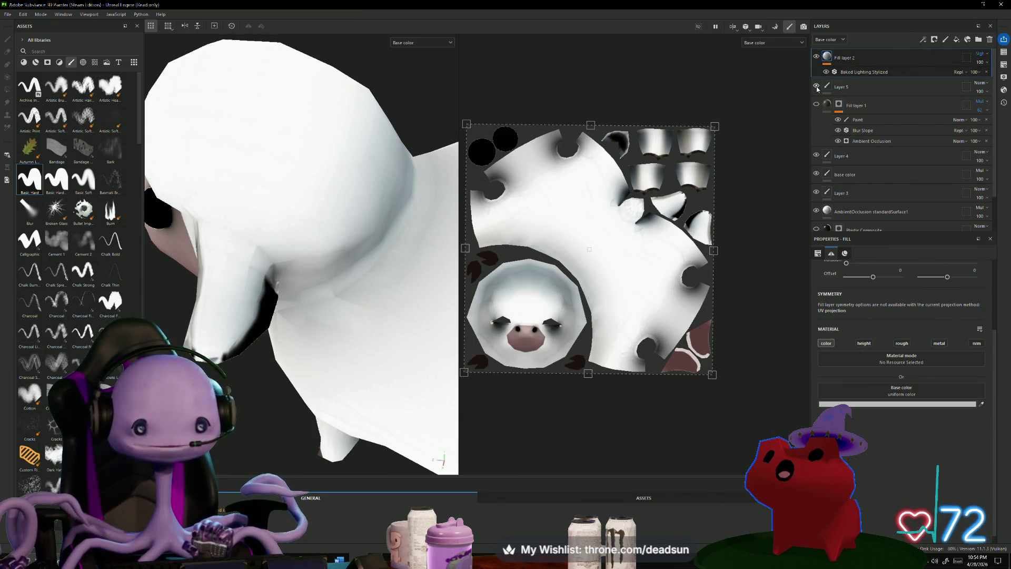
pyautogui.click(852, 87)
# Rename the hoof paint layer to 'hooves'.
pyautogui.doubleClick(852, 87)
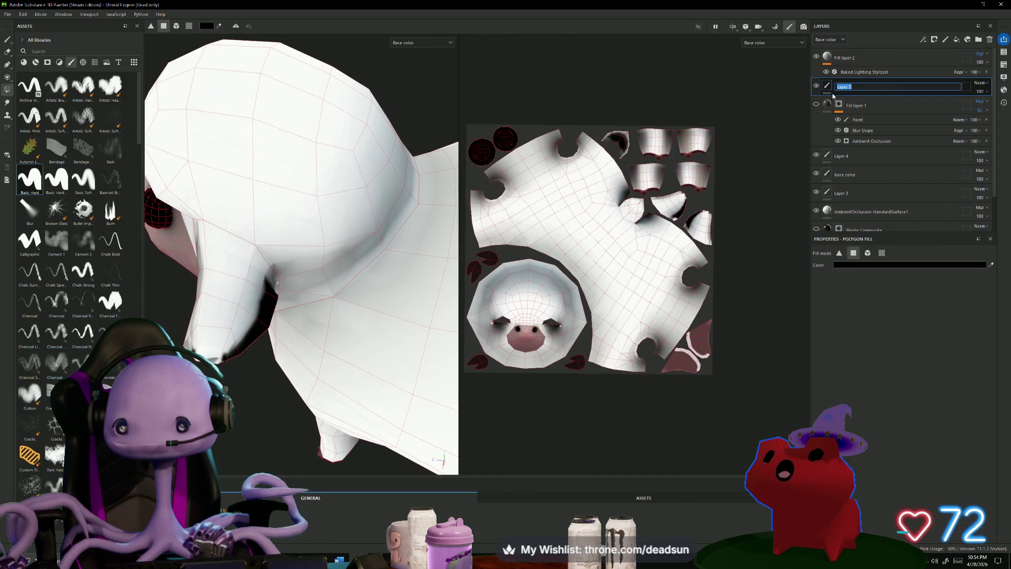
pyautogui.write('ho')
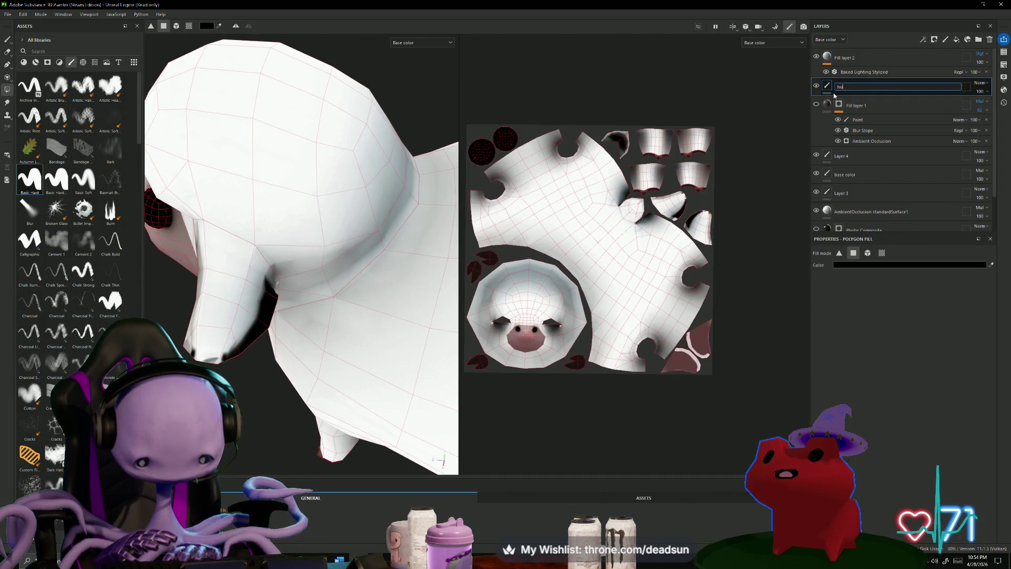
pyautogui.write('oves')
pyautogui.press('Return')
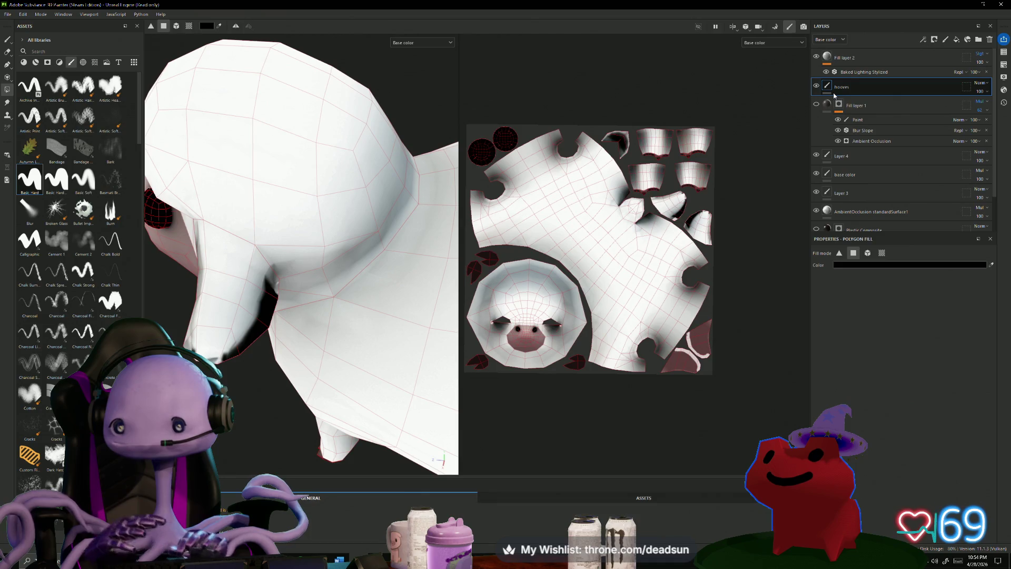
pyautogui.keyDown('alt'); pyautogui.moveTo(307, 371); pyautogui.dragTo(312, 377); pyautogui.keyUp('alt')
# Add a new empty paint layer, Layer 5, above Fill layer 2 at the top of the stack.
pyautogui.click(877, 61)
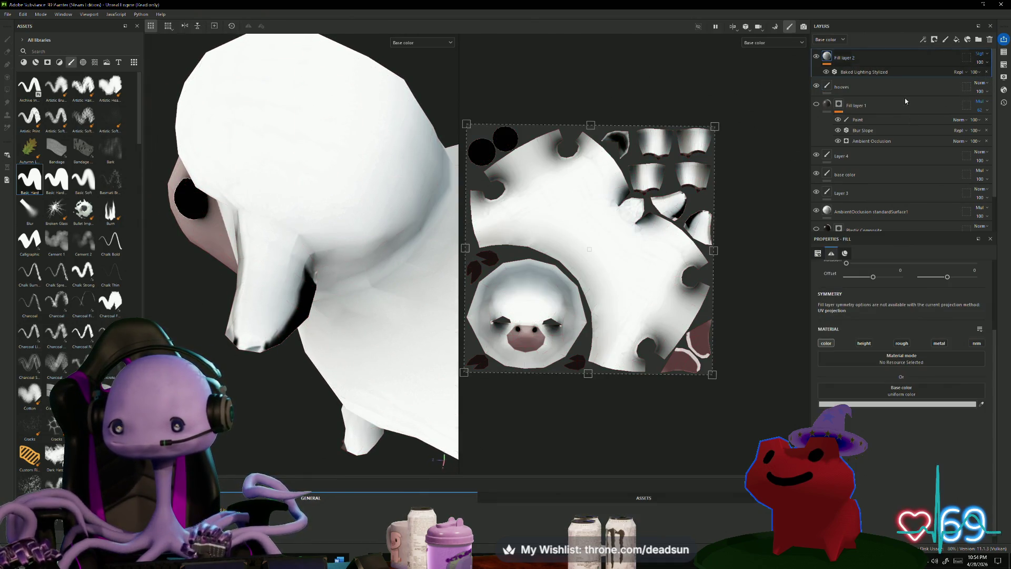
pyautogui.click(945, 41)
pyautogui.press('6')
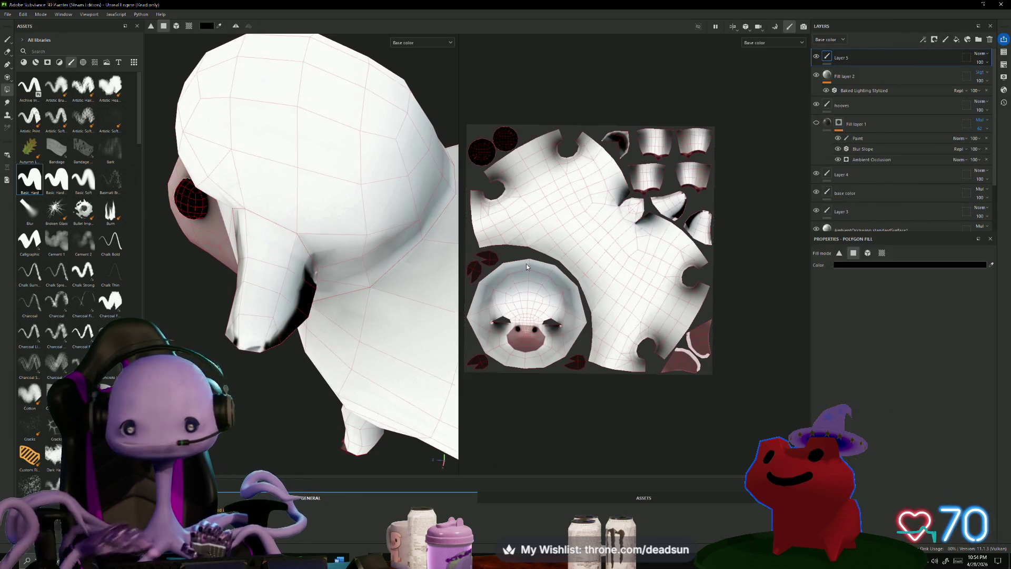
pyautogui.keyDown('alt'); pyautogui.moveTo(270, 411); pyautogui.dragTo(233, 392); pyautogui.keyUp('alt')
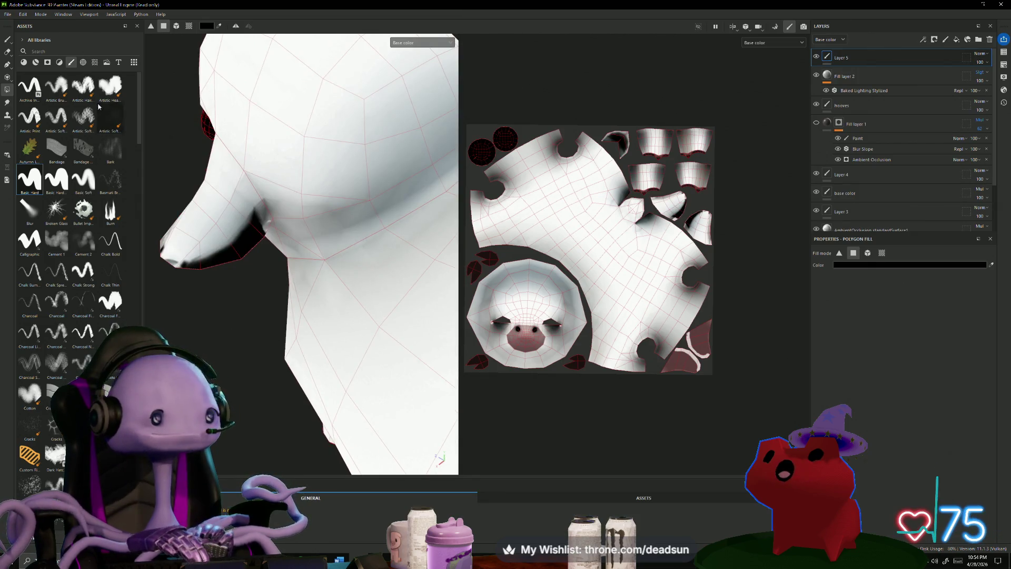
pyautogui.click(6, 42)
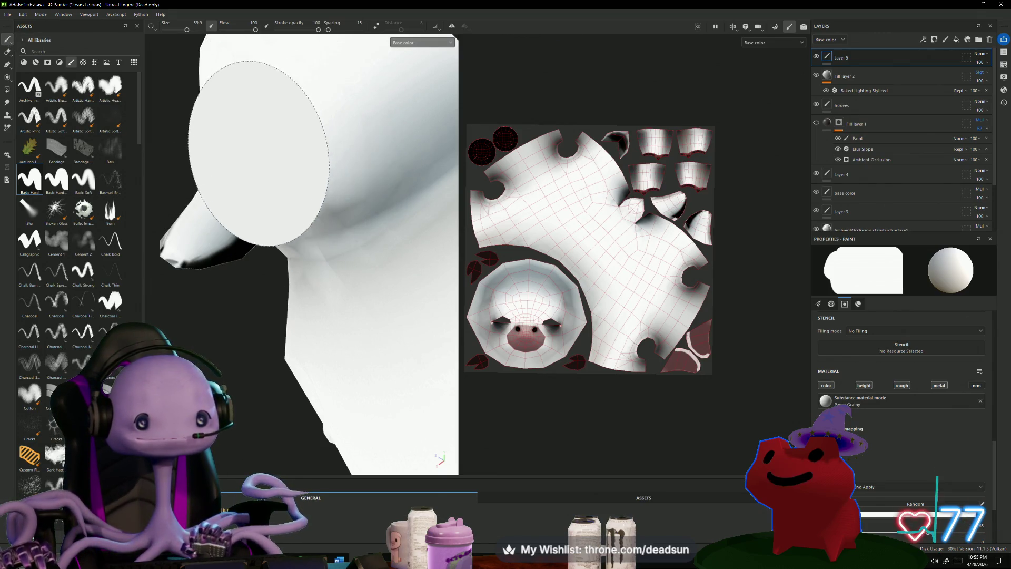
# Shrink the brush, test a stroke near the ear, and check the hooves layer's visibility.
pyautogui.moveTo(326, 153)
pyautogui.keyDown('ctrl'); pyautogui.mouseDown(button='right')
pyautogui.moveTo(338, 146)
pyautogui.moveTo(323, 162)
pyautogui.mouseUp(button='right'); pyautogui.keyUp('ctrl')
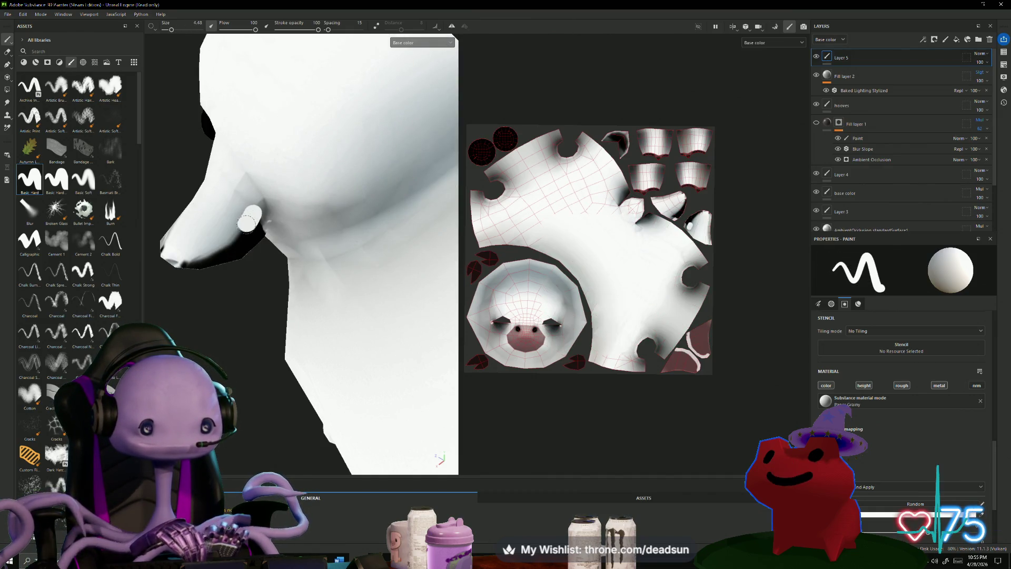
pyautogui.moveTo(237, 232); pyautogui.dragTo(234, 217)
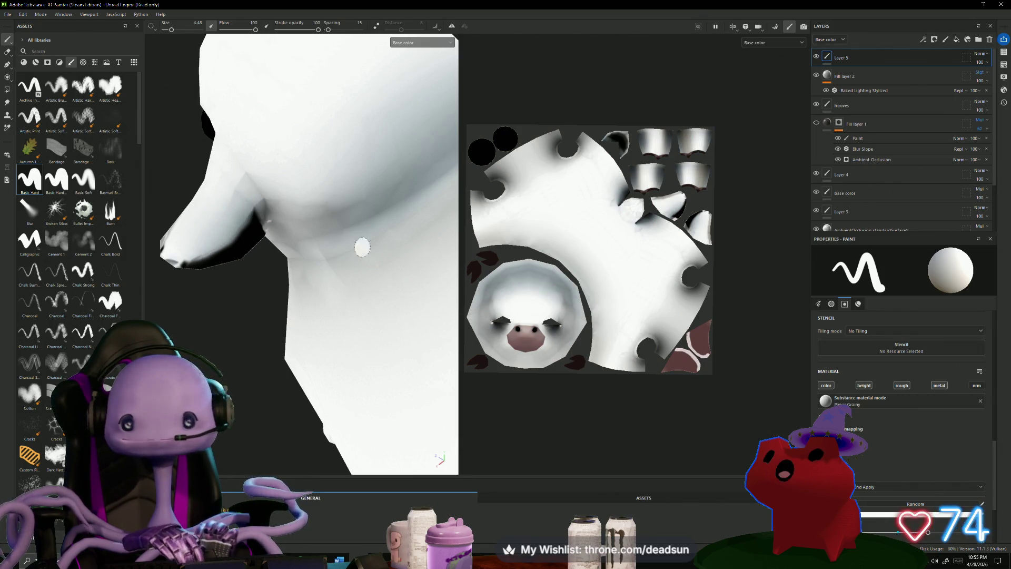
pyautogui.click(816, 106)
pyautogui.click(816, 105)
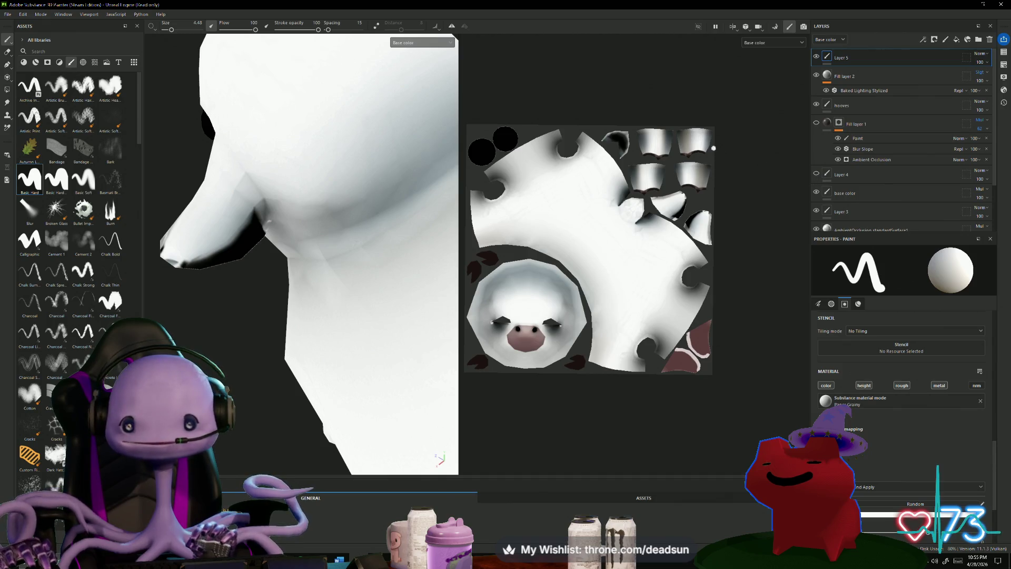
pyautogui.click(922, 448)
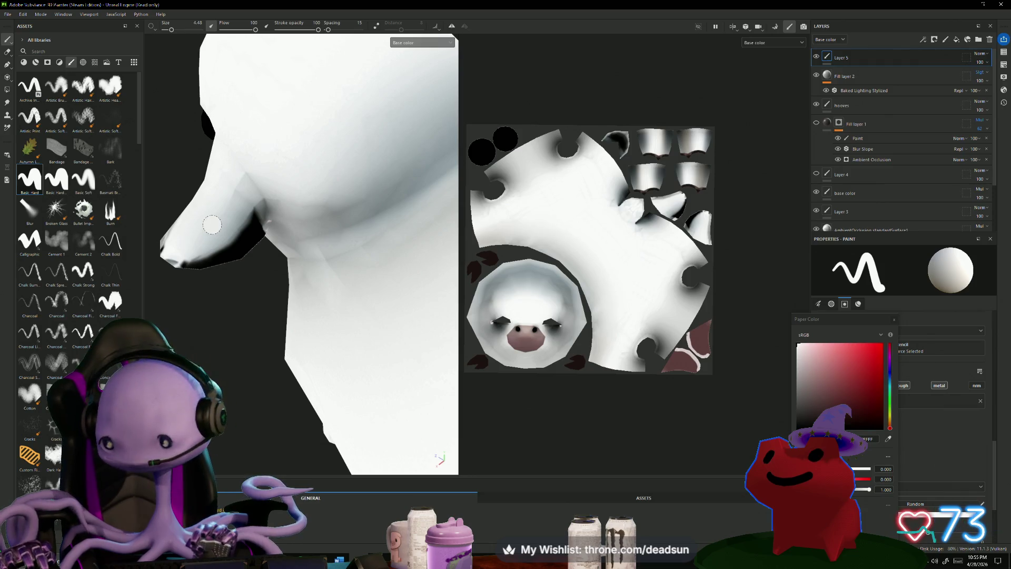
pyautogui.click(894, 319)
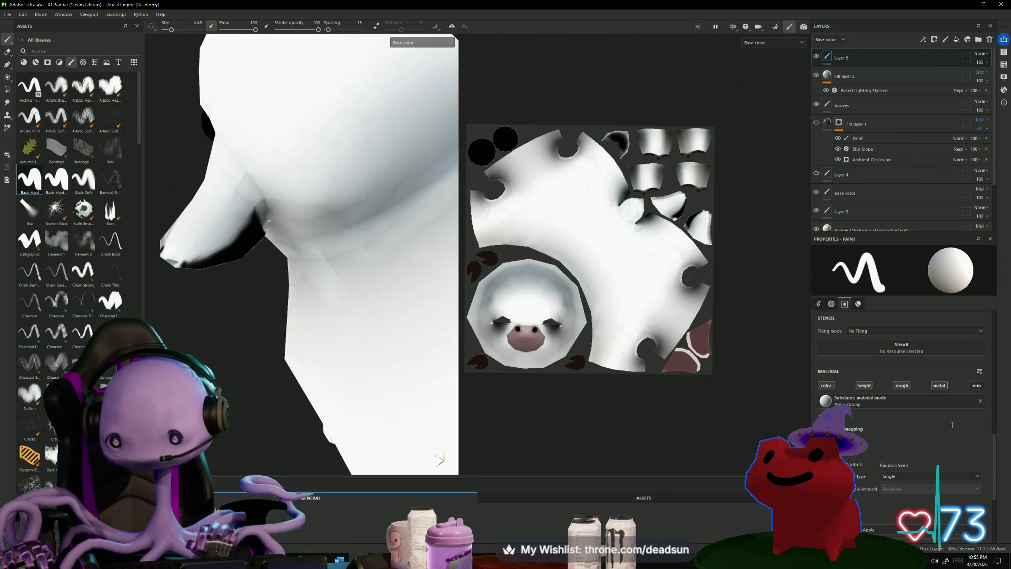
# Undo the grey jaw stroke and switch to the Basic Soft brush at size 10, spacing 20.
pyautogui.click(819, 303)
pyautogui.scroll(-10, 918, 451)
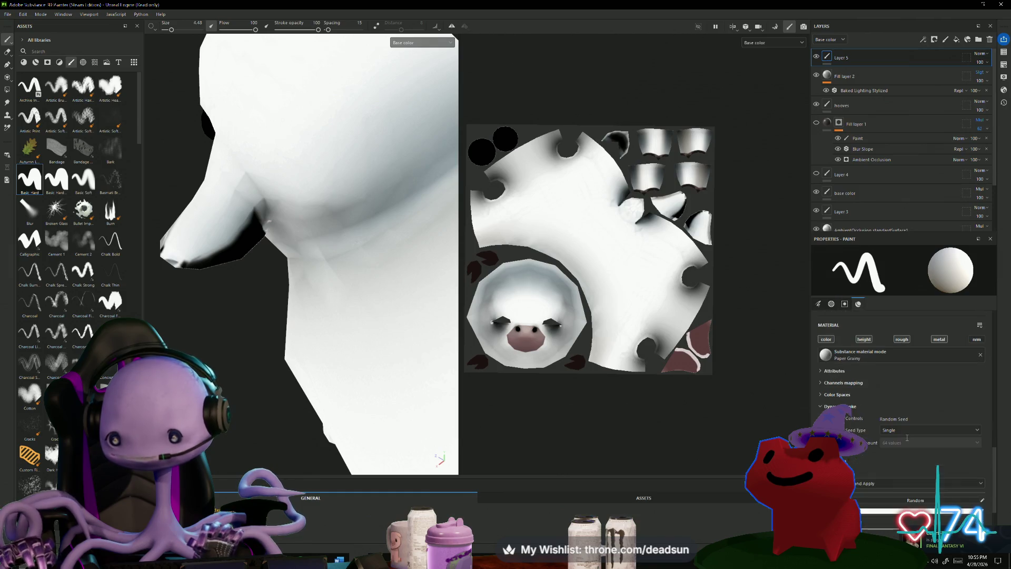
pyautogui.scroll(-3, 907, 438)
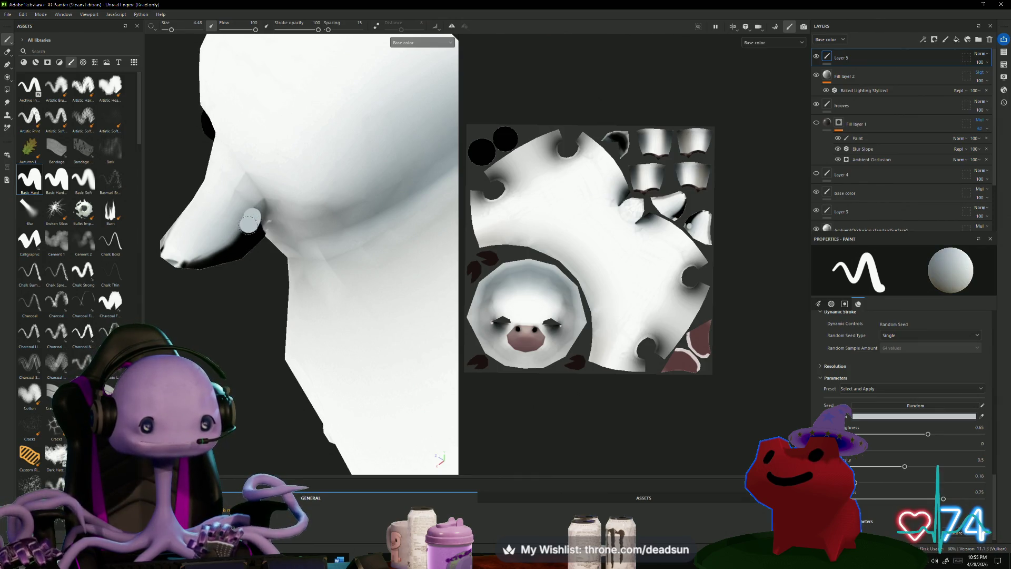
pyautogui.hotkey('ctrl', 'z')
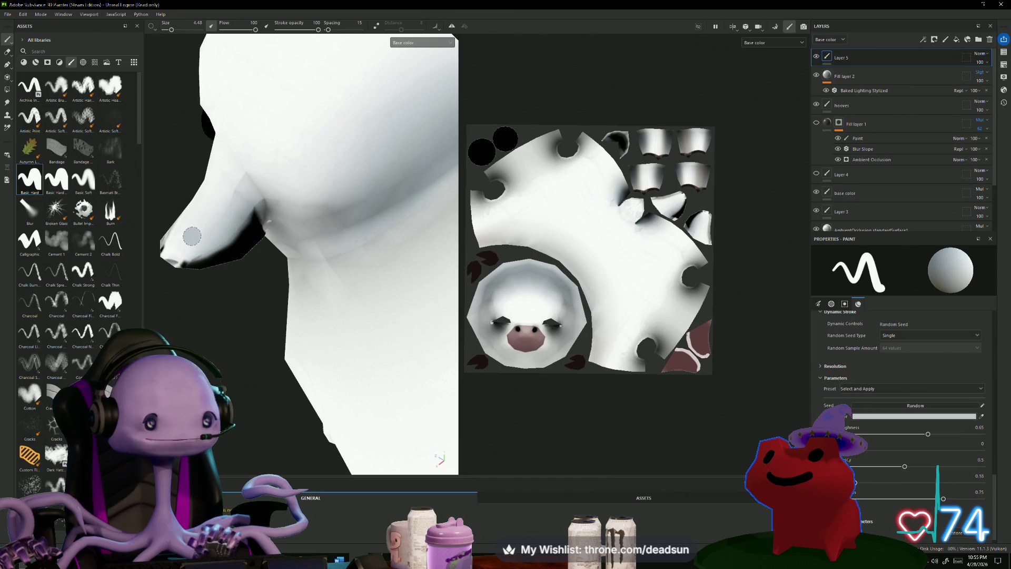
pyautogui.click(89, 181)
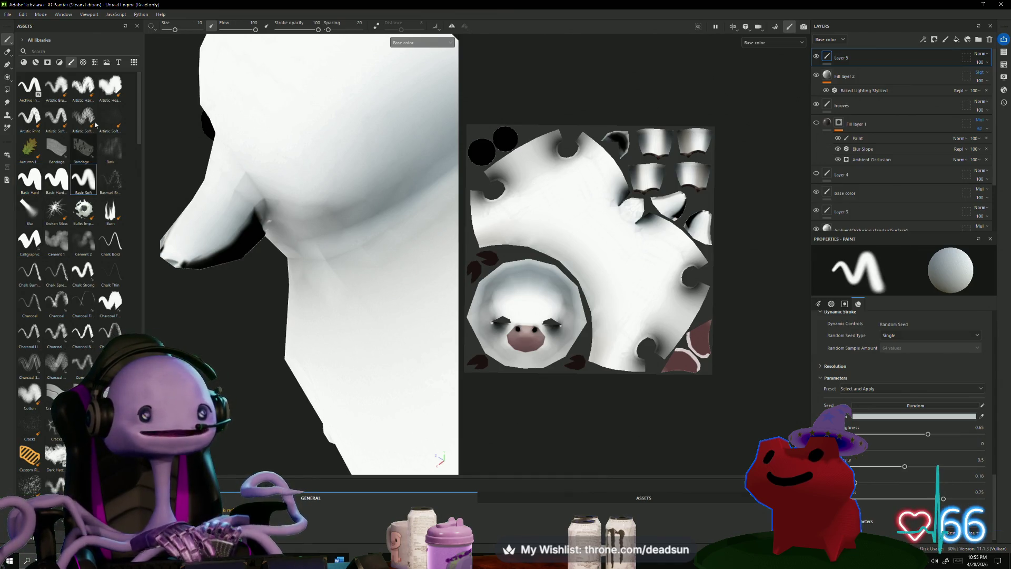
# Lower brush flow to about 43 and paint faint soft white shading from jaw to snout.
pyautogui.moveTo(255, 31); pyautogui.dragTo(237, 32)
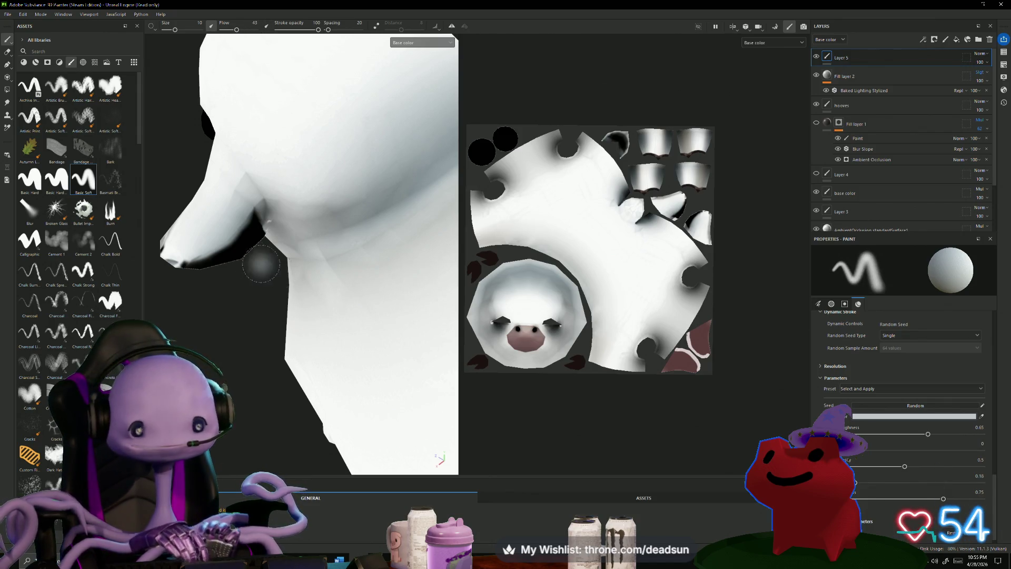
pyautogui.moveTo(242, 221)
pyautogui.mouseDown()
pyautogui.moveTo(254, 226)
pyautogui.moveTo(227, 249)
pyautogui.moveTo(187, 247)
pyautogui.mouseUp()
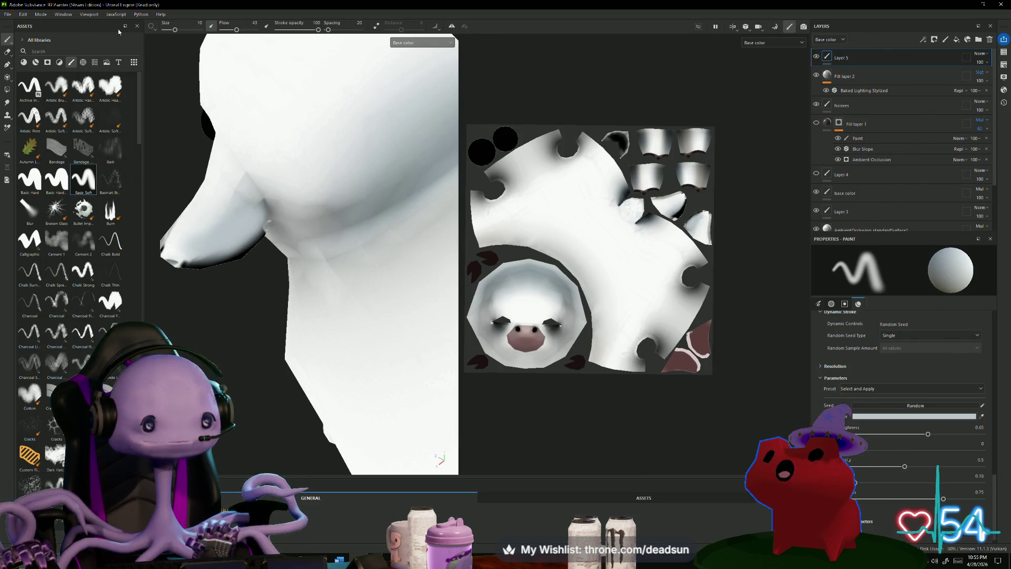
pyautogui.moveTo(237, 30); pyautogui.dragTo(229, 30)
pyautogui.moveTo(197, 276)
pyautogui.keyDown('alt'); pyautogui.mouseDown()
pyautogui.moveTo(204, 264)
pyautogui.moveTo(318, 345)
pyautogui.moveTo(293, 314)
pyautogui.mouseUp(); pyautogui.keyUp('alt')
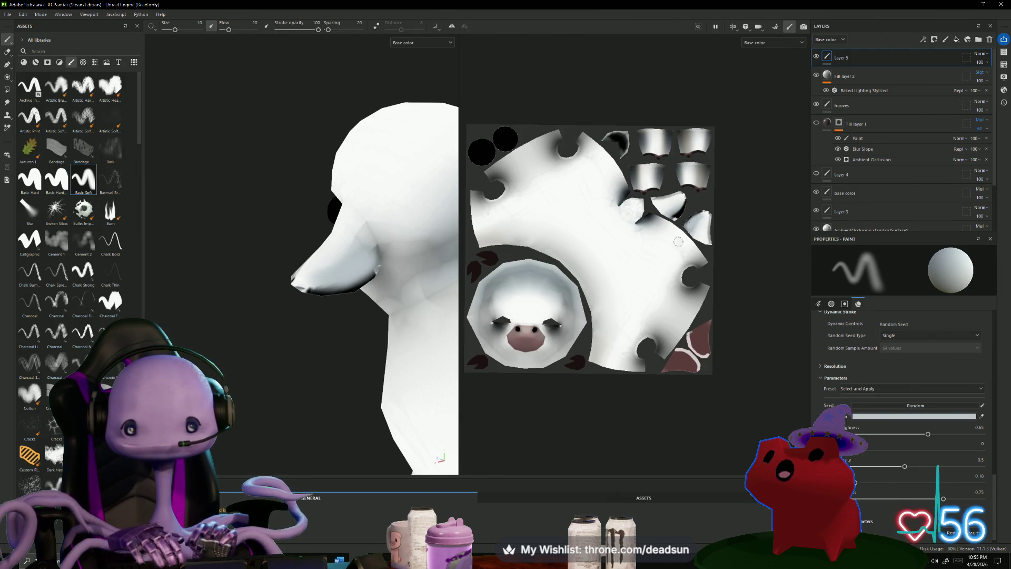
pyautogui.scroll(6, 684, 262)
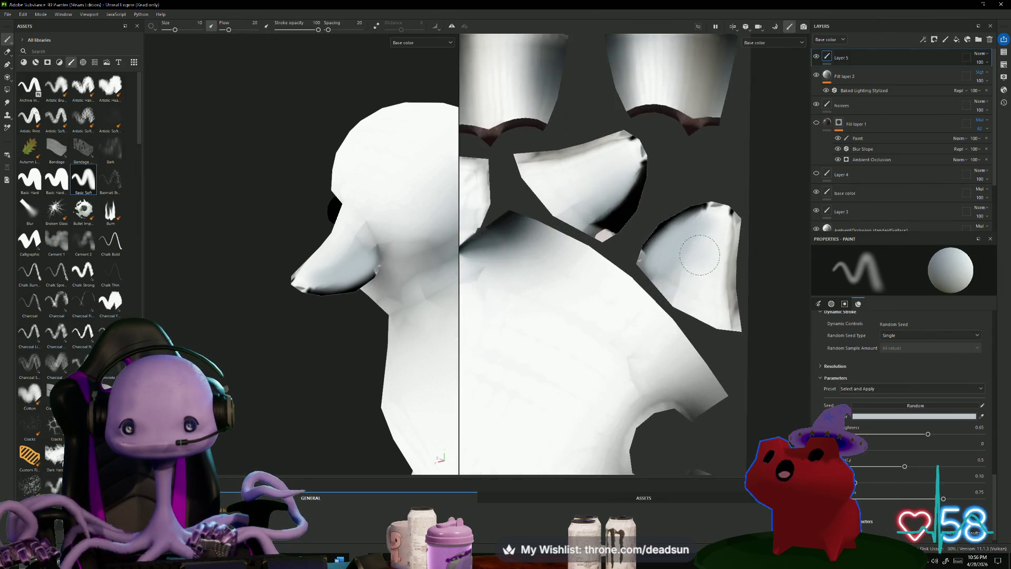
pyautogui.scroll(2, 684, 261)
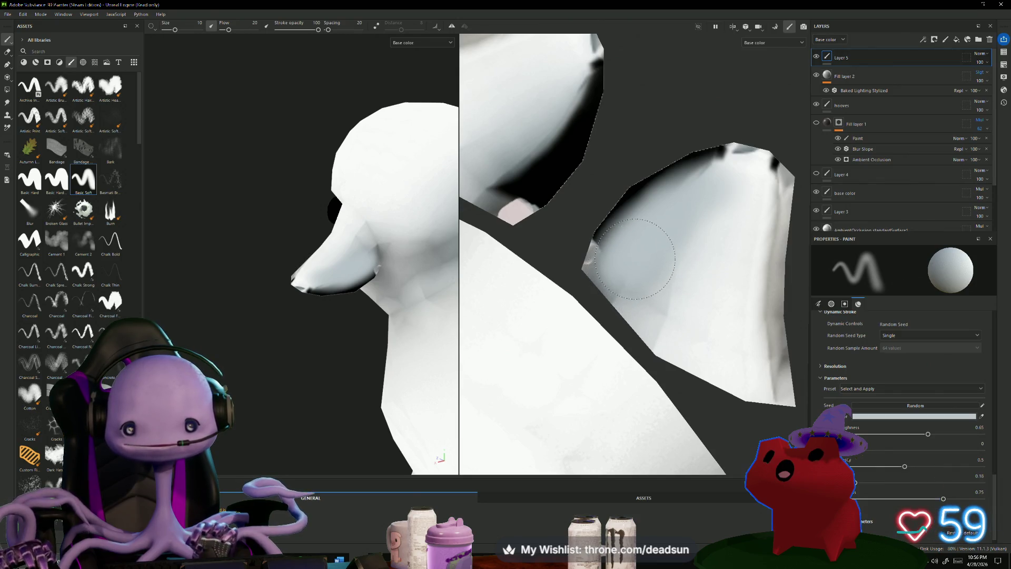
pyautogui.scroll(-1, 897, 404)
# Change the brush's Orientation alignment from Tangent | Wrap to UV.
pyautogui.click(892, 396)
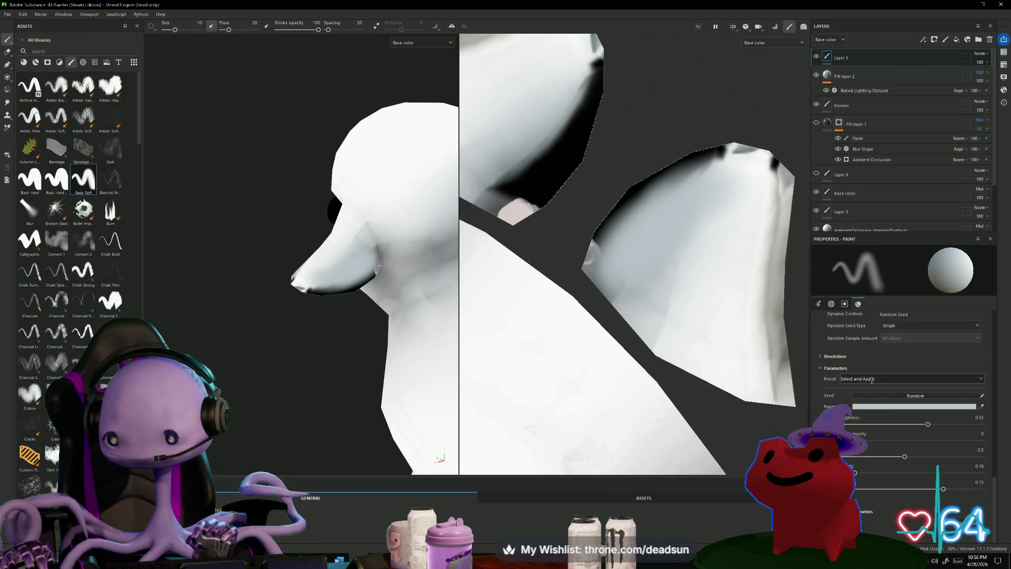
pyautogui.scroll(3, 872, 380)
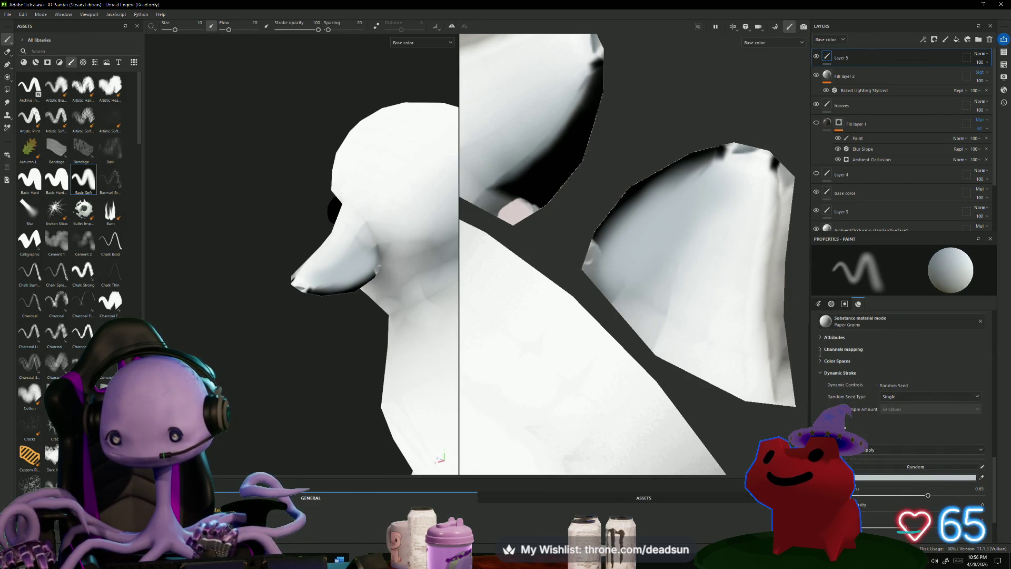
pyautogui.scroll(2, 820, 356)
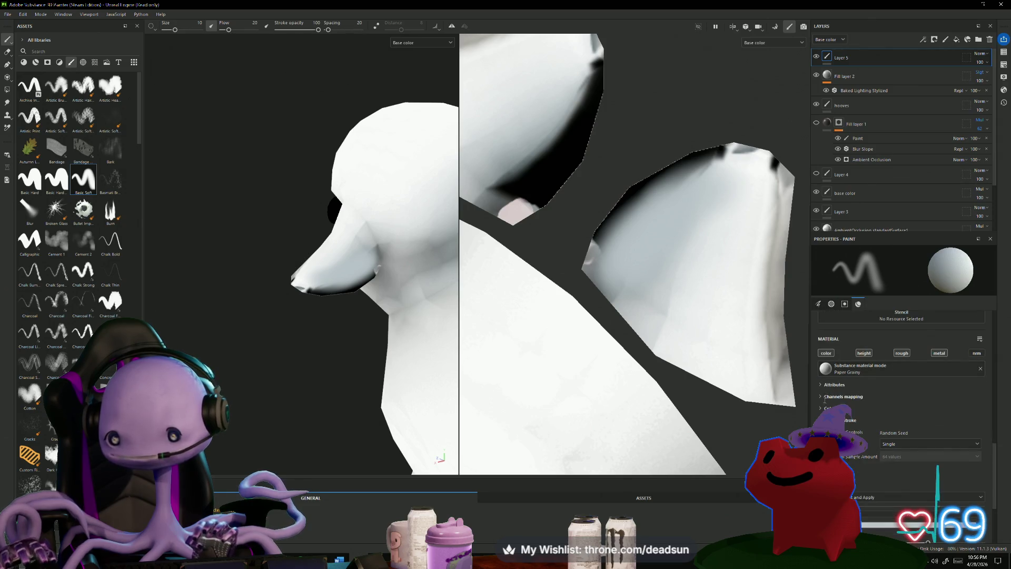
pyautogui.click(822, 397)
pyautogui.click(820, 397)
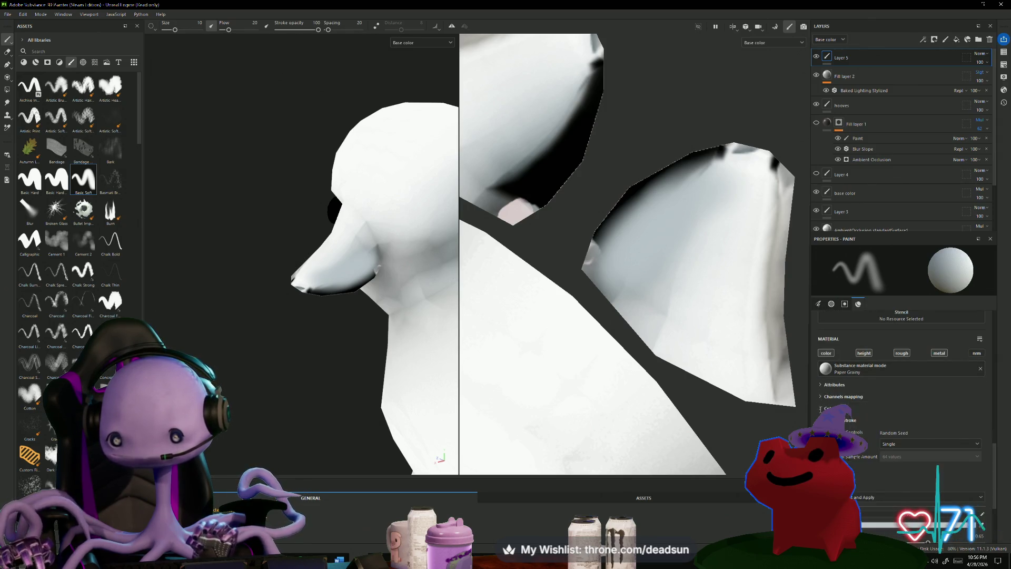
pyautogui.scroll(5, 820, 409)
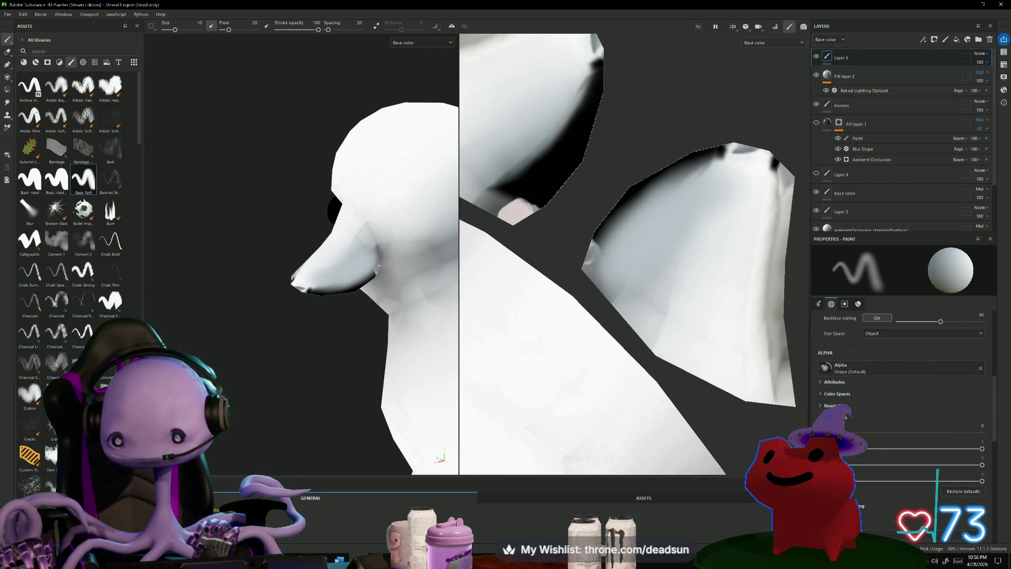
pyautogui.scroll(10, 820, 408)
pyautogui.scroll(-4, 899, 435)
pyautogui.click(898, 436)
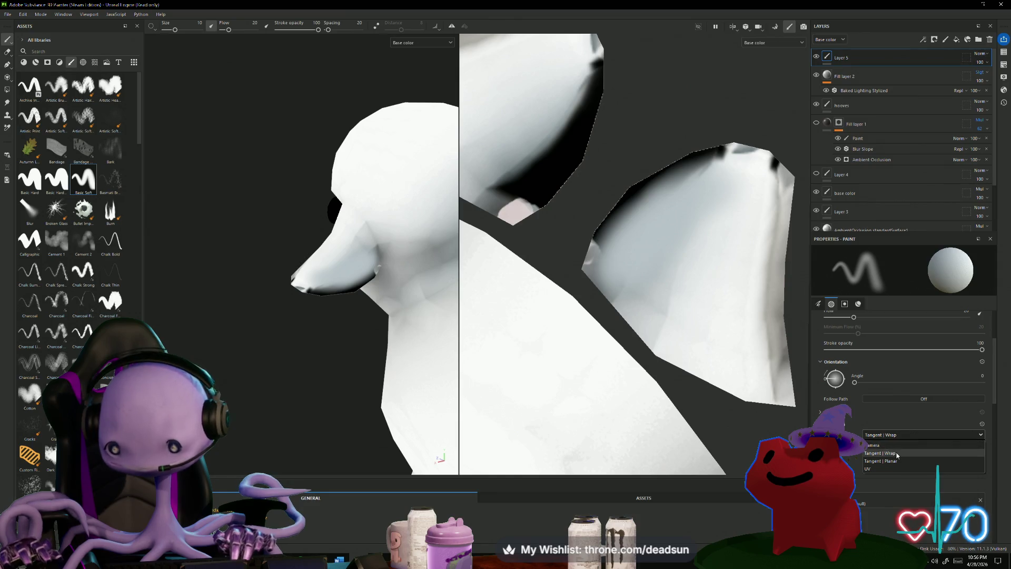
pyautogui.click(889, 469)
# Lighten the dark shading along a texture island's edge in the 2D UV view.
pyautogui.moveTo(619, 247)
pyautogui.mouseDown()
pyautogui.moveTo(621, 210)
pyautogui.moveTo(700, 163)
pyautogui.moveTo(748, 158)
pyautogui.moveTo(757, 169)
pyautogui.moveTo(622, 216)
pyautogui.moveTo(505, 195)
pyautogui.moveTo(606, 82)
pyautogui.mouseUp()
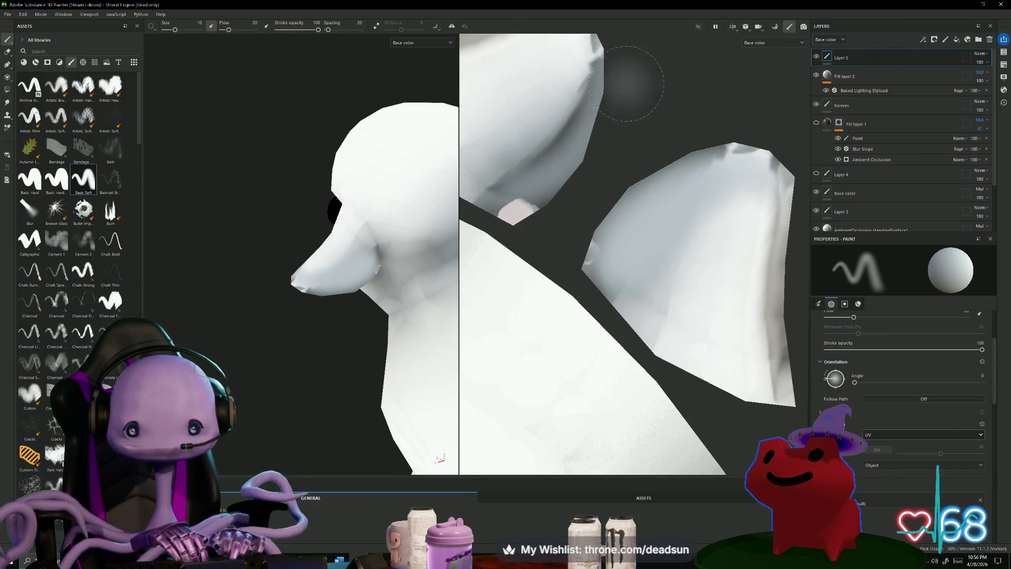
pyautogui.scroll(-3, 600, 73)
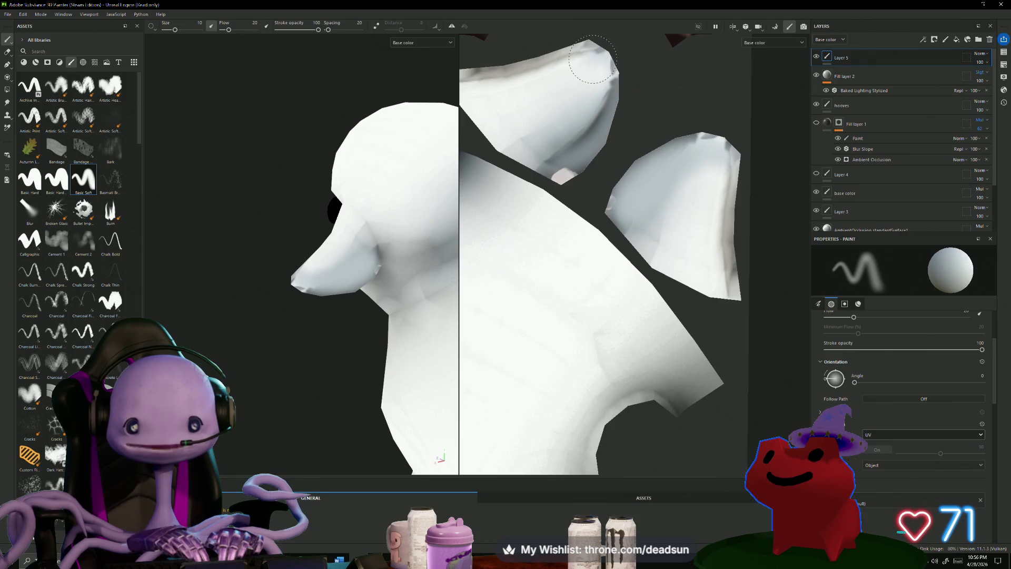
pyautogui.keyDown('alt'); pyautogui.moveTo(250, 364); pyautogui.dragTo(286, 374); pyautogui.keyUp('alt')
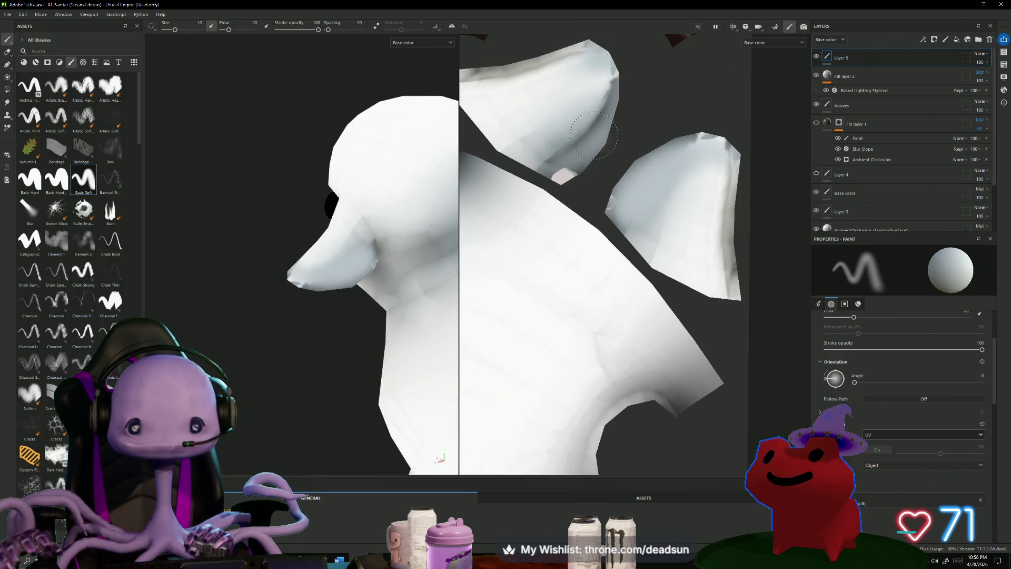
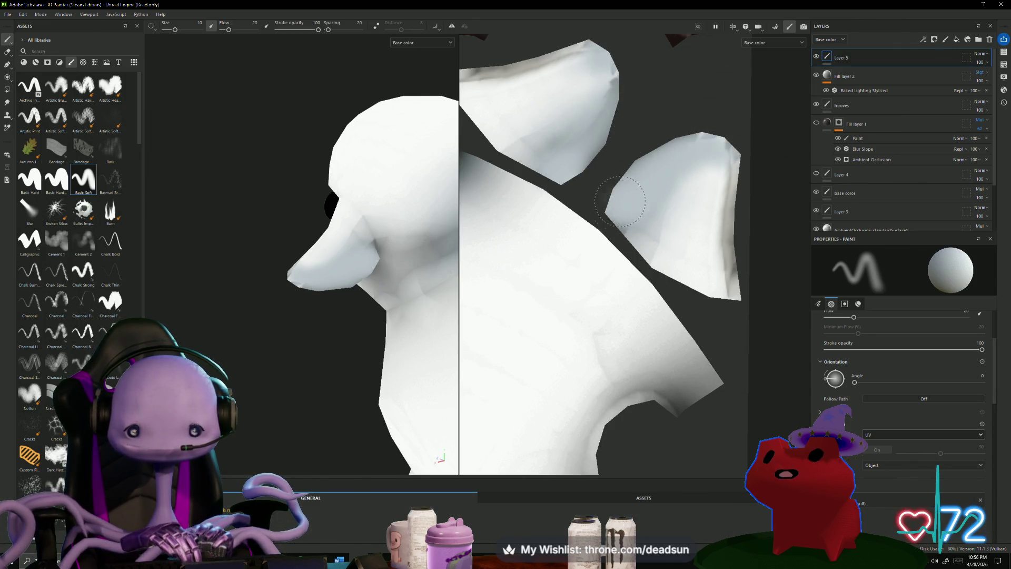
# Orbit to the sheep's face and sample a dark colour near the ear as the shading paint.
pyautogui.scroll(5, 295, 379)
pyautogui.moveTo(375, 323)
pyautogui.keyDown('alt'); pyautogui.mouseDown()
pyautogui.moveTo(409, 276)
pyautogui.moveTo(381, 291)
pyautogui.mouseUp(); pyautogui.keyUp('alt')
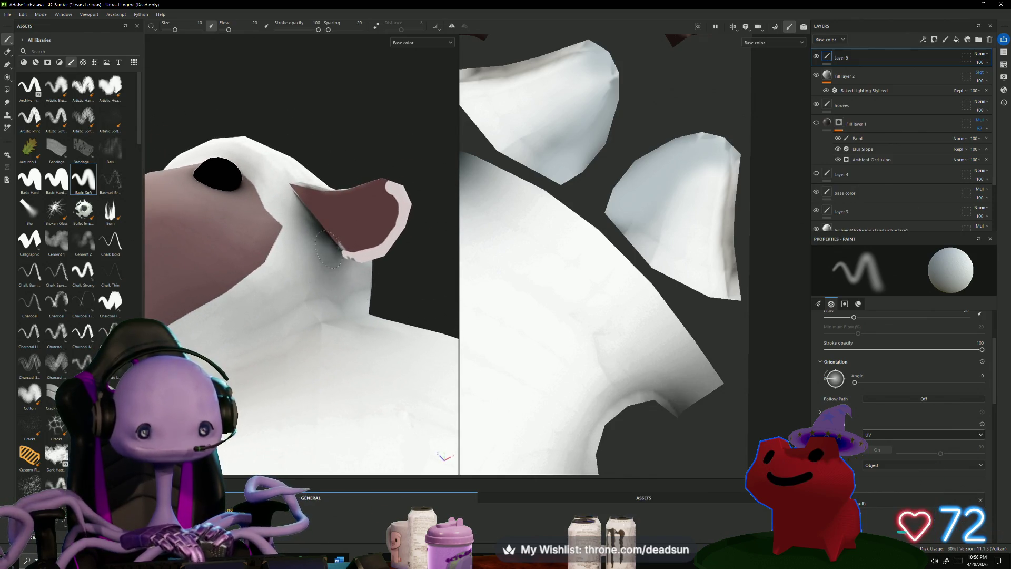
pyautogui.scroll(-4, 906, 379)
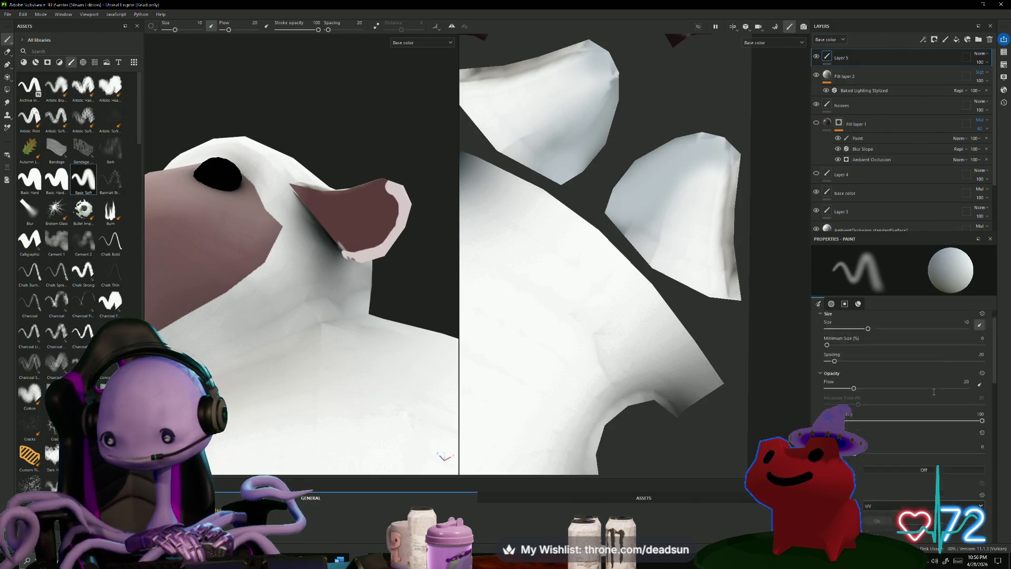
pyautogui.scroll(-5, 933, 394)
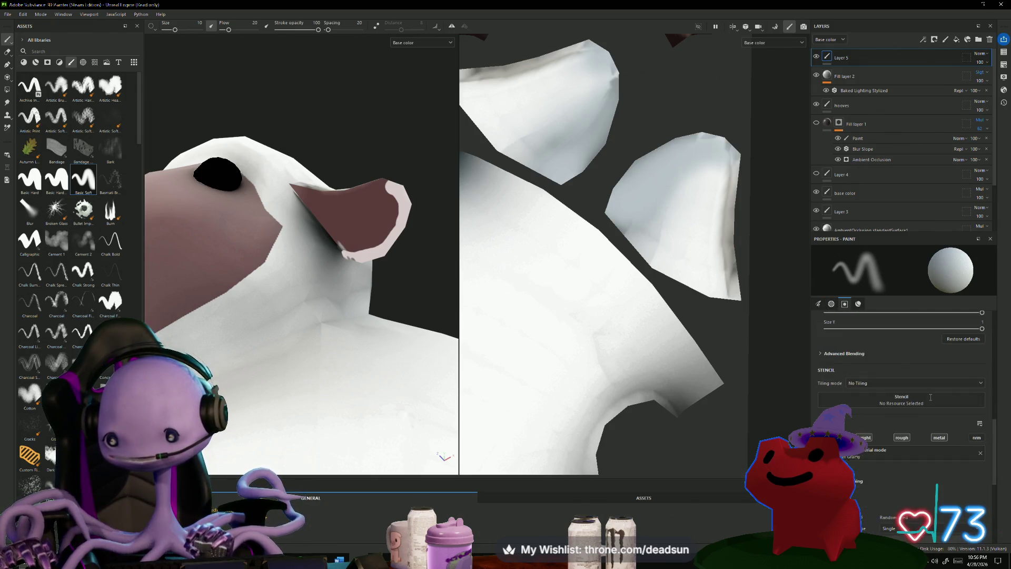
pyautogui.scroll(-5, 931, 397)
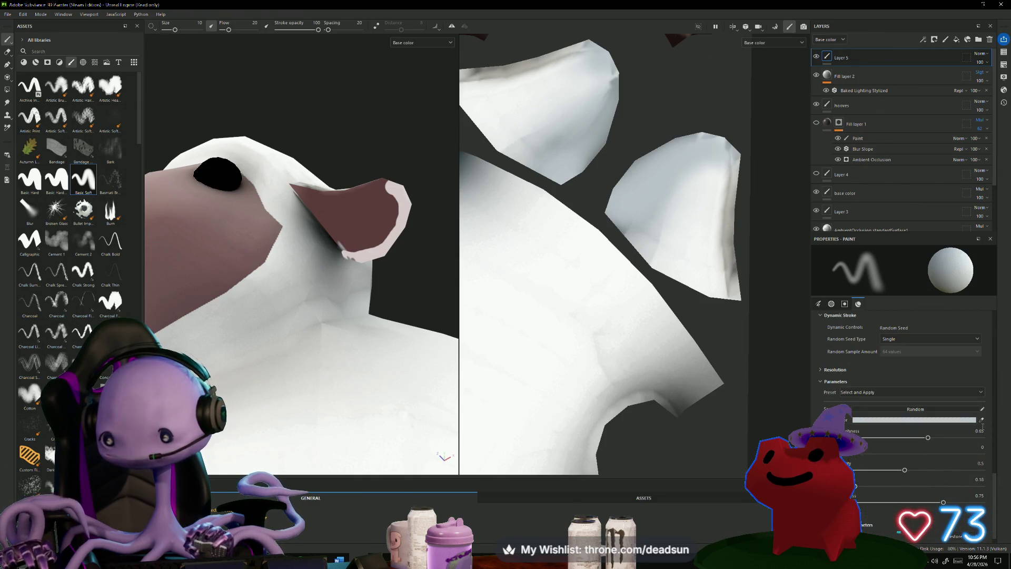
pyautogui.click(345, 254)
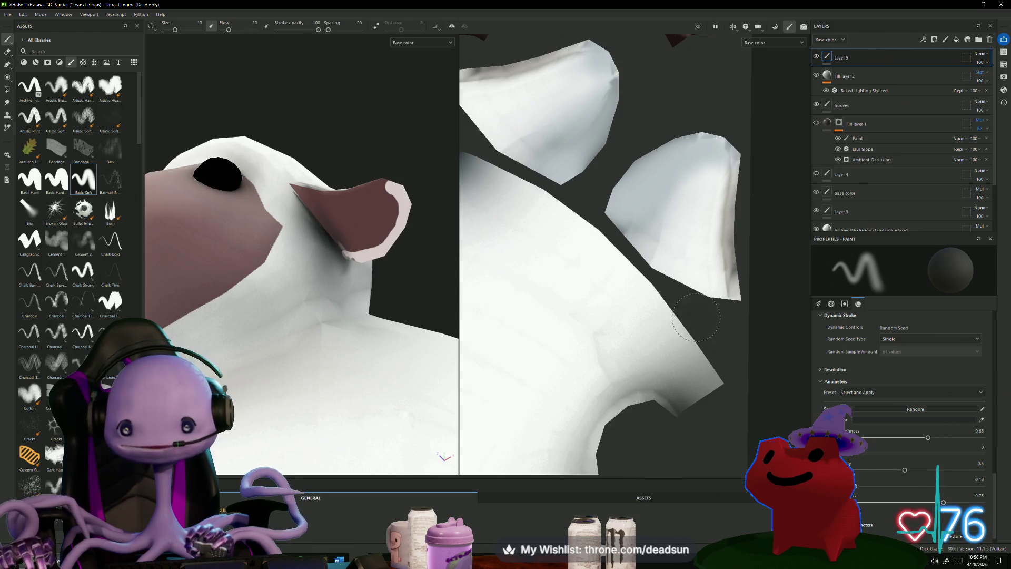
pyautogui.scroll(-3, 688, 284)
pyautogui.moveTo(684, 269)
pyautogui.mouseDown(button='middle')
pyautogui.moveTo(688, 314)
pyautogui.moveTo(735, 295)
pyautogui.mouseUp(button='middle')
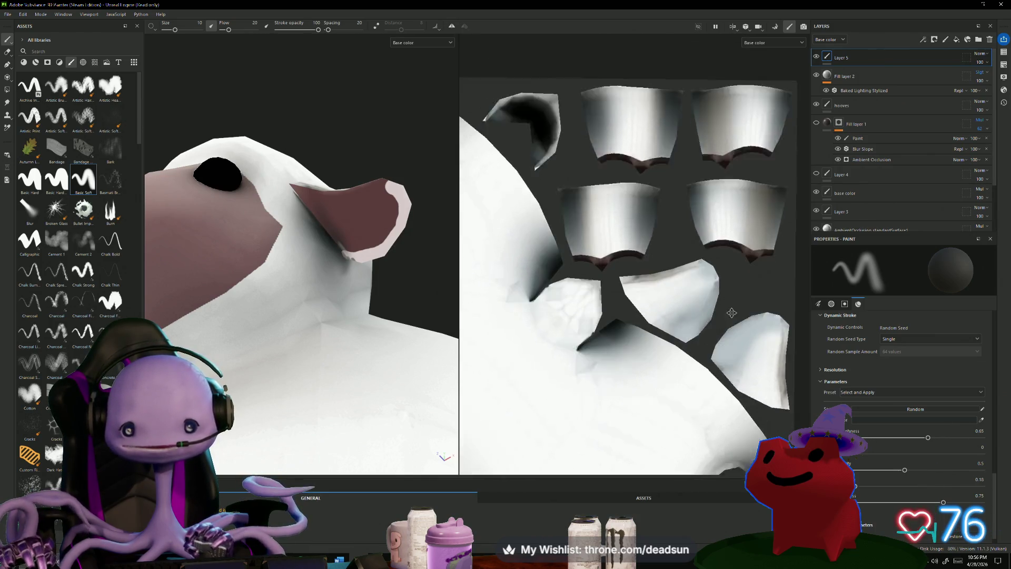
# In the UV view, paint dark strokes along the first ear piece's white rim strip.
pyautogui.scroll(4, 653, 329)
pyautogui.moveTo(653, 329); pyautogui.dragTo(631, 288, button='middle')
pyautogui.scroll(3, 631, 289)
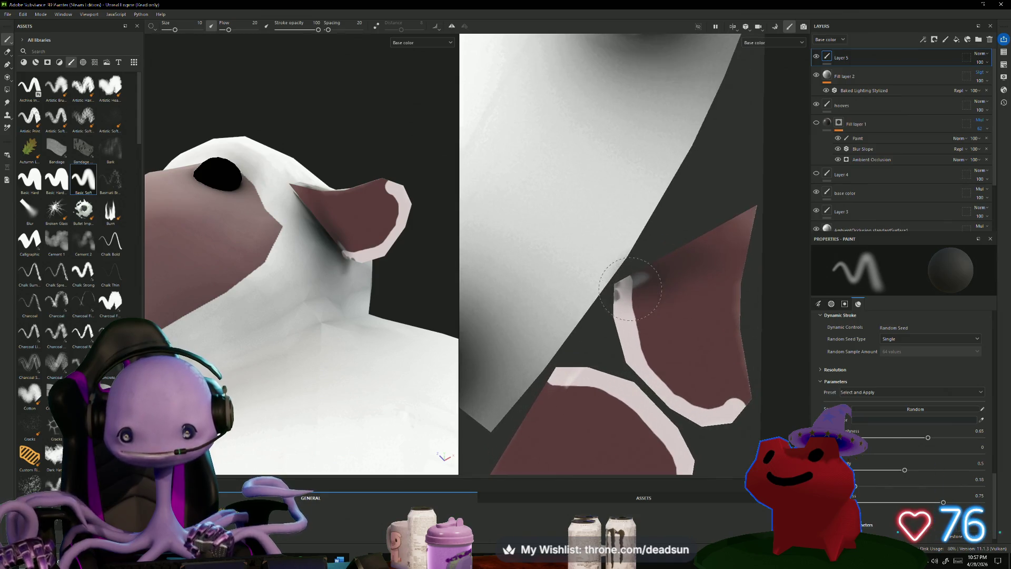
pyautogui.moveTo(637, 290); pyautogui.dragTo(624, 304)
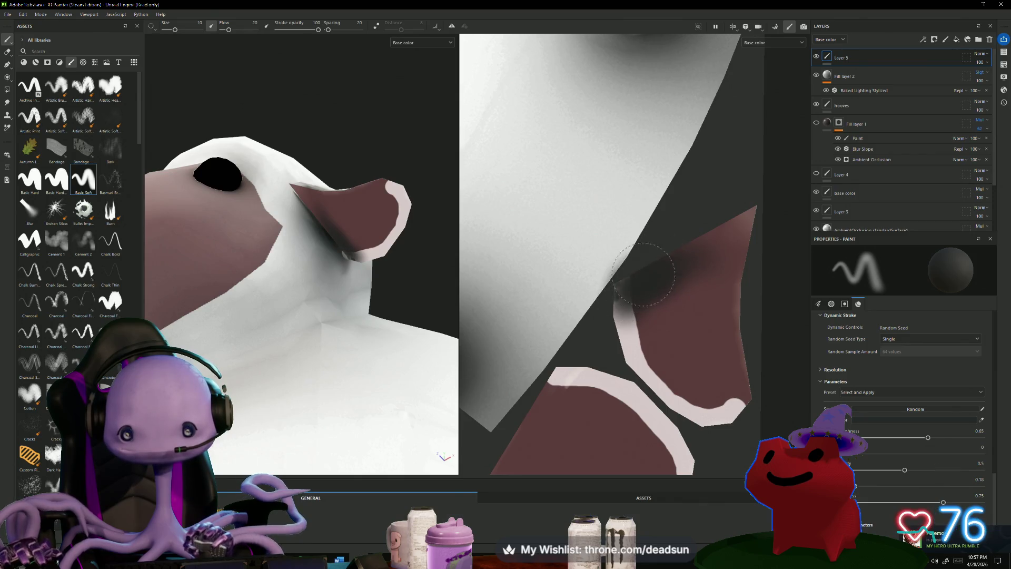
pyautogui.moveTo(632, 316); pyautogui.dragTo(630, 345)
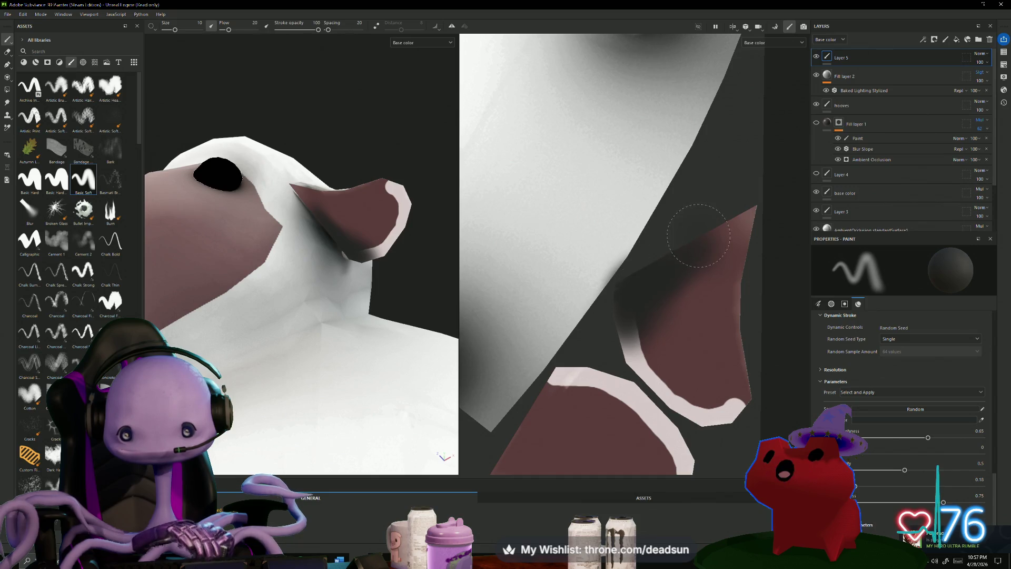
# Shade along the rim of the second ear piece.
pyautogui.moveTo(561, 409); pyautogui.dragTo(614, 264, button='middle')
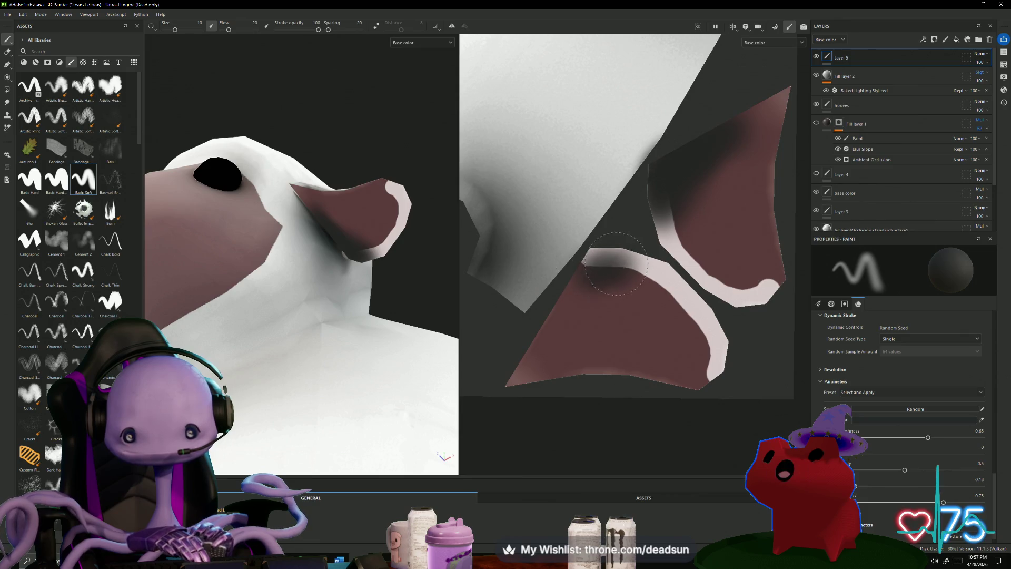
pyautogui.moveTo(629, 258); pyautogui.dragTo(611, 260)
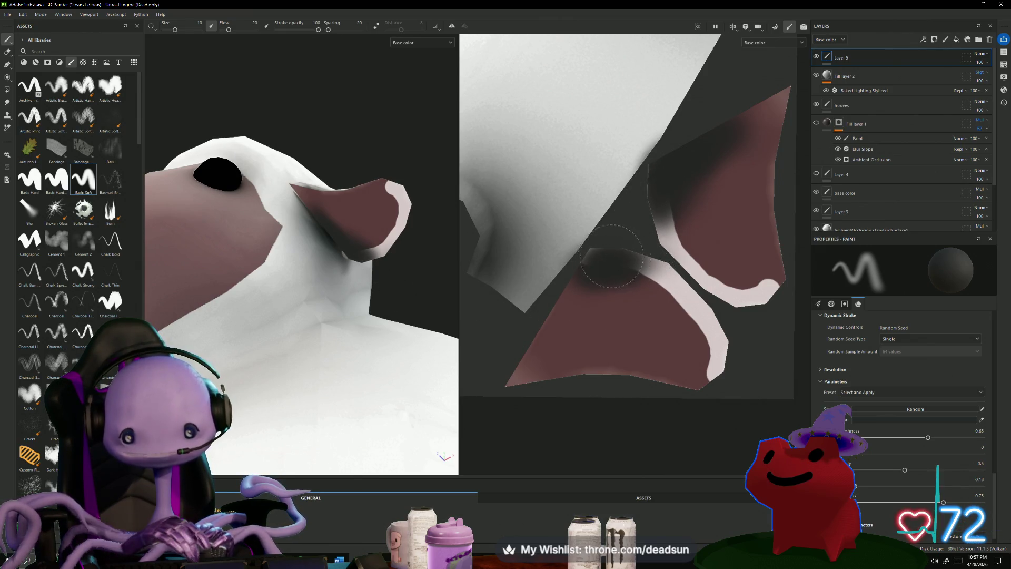
pyautogui.scroll(-5, 674, 167)
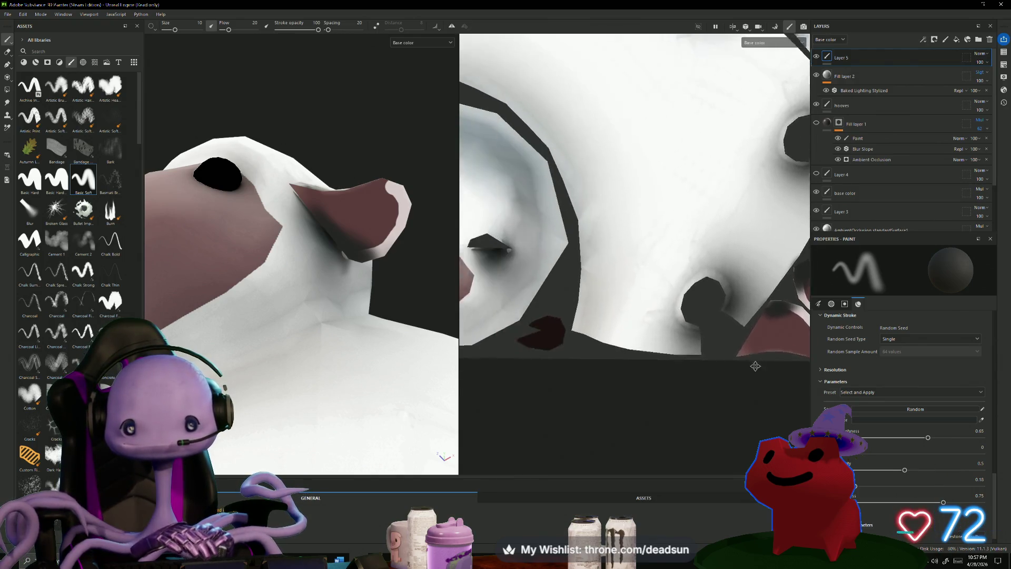
# Reduce the brush size from 10 to 6.57.
pyautogui.scroll(6, 650, 261)
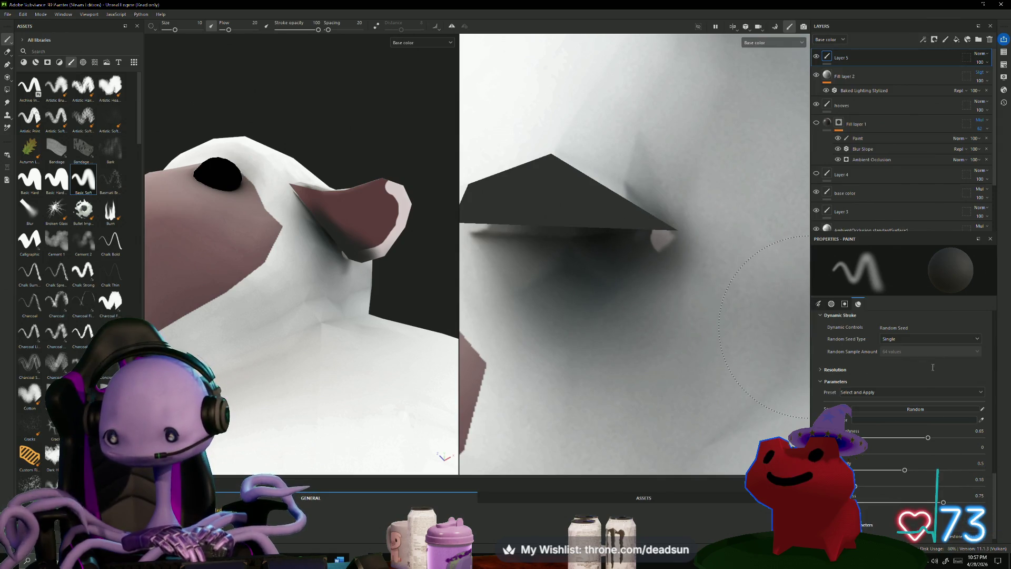
pyautogui.scroll(3, 933, 379)
pyautogui.scroll(5, 934, 380)
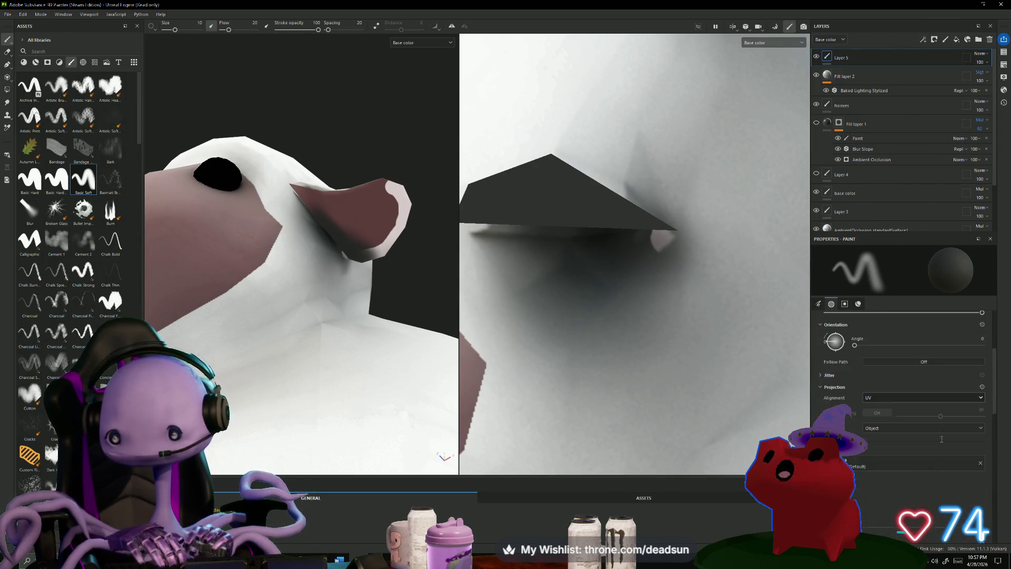
pyautogui.scroll(-6, 951, 434)
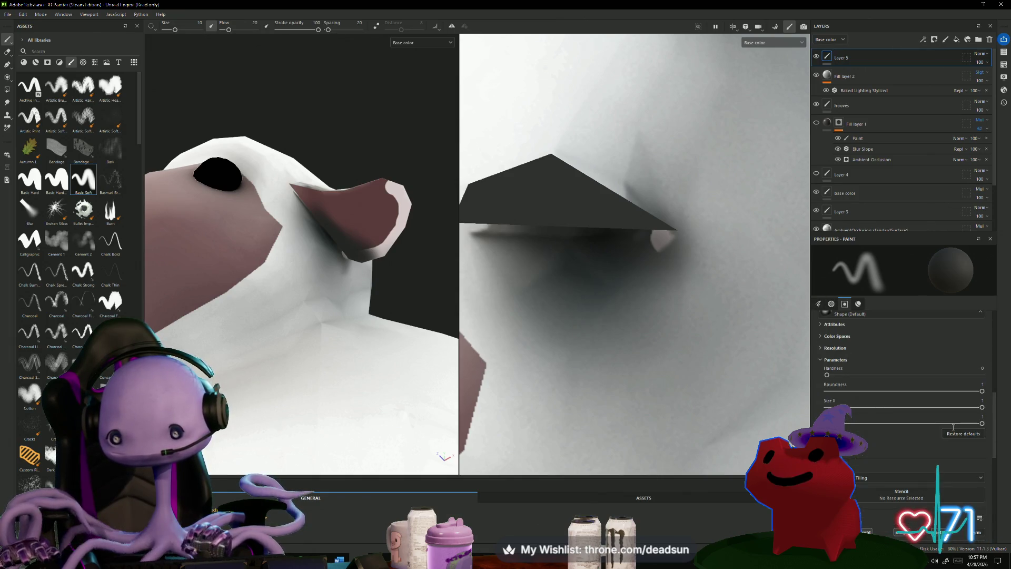
pyautogui.scroll(4, 946, 429)
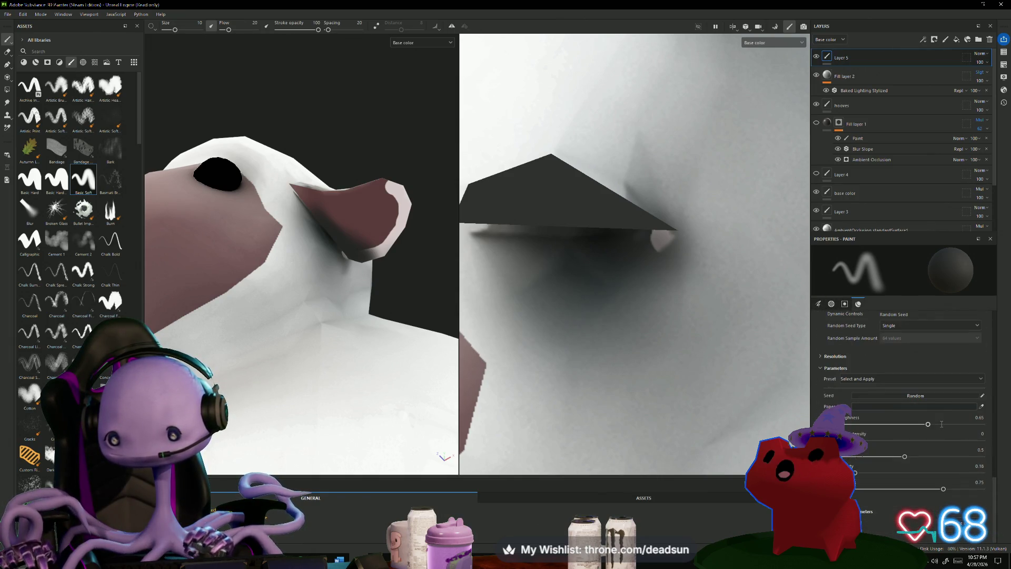
pyautogui.scroll(4, 937, 450)
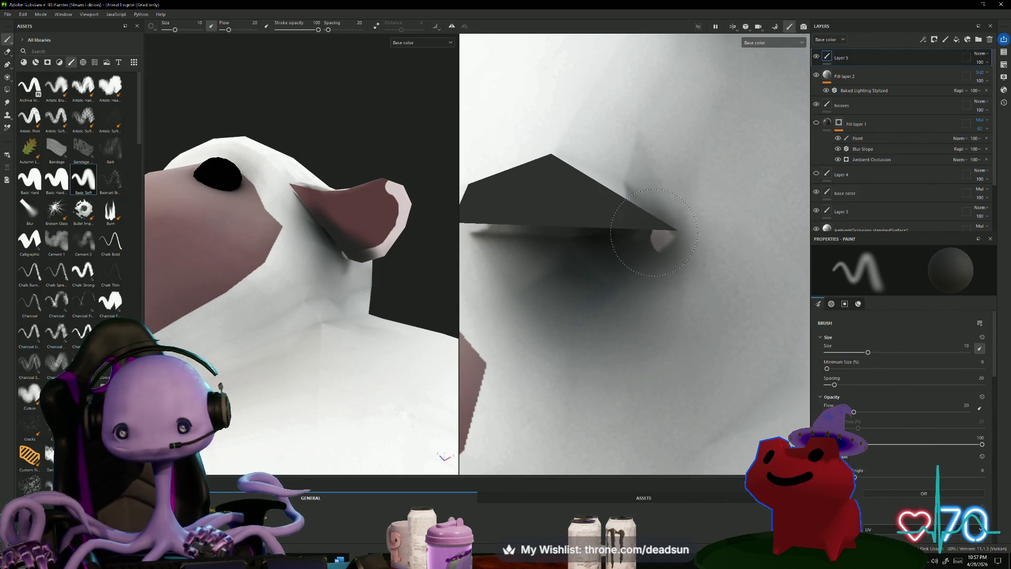
pyautogui.keyDown('ctrl'); pyautogui.moveTo(660, 252); pyautogui.dragTo(665, 242, button='right'); pyautogui.keyUp('ctrl')
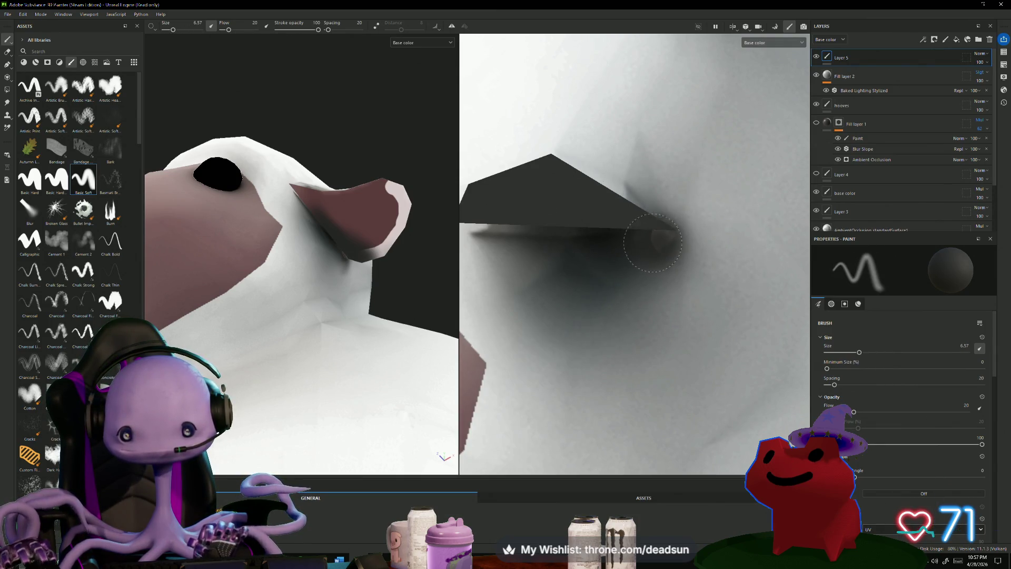
# Paint soft dark shadows under both eyelids and at the eye corners.
pyautogui.moveTo(653, 242); pyautogui.dragTo(676, 239)
pyautogui.scroll(-6, 647, 247)
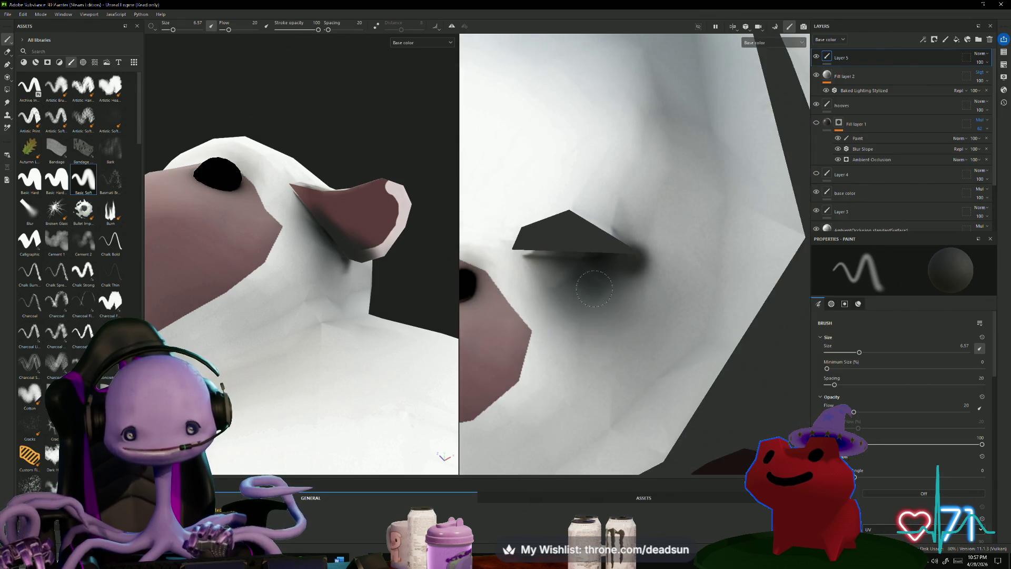
pyautogui.moveTo(810, 282); pyautogui.dragTo(847, 284, button='middle')
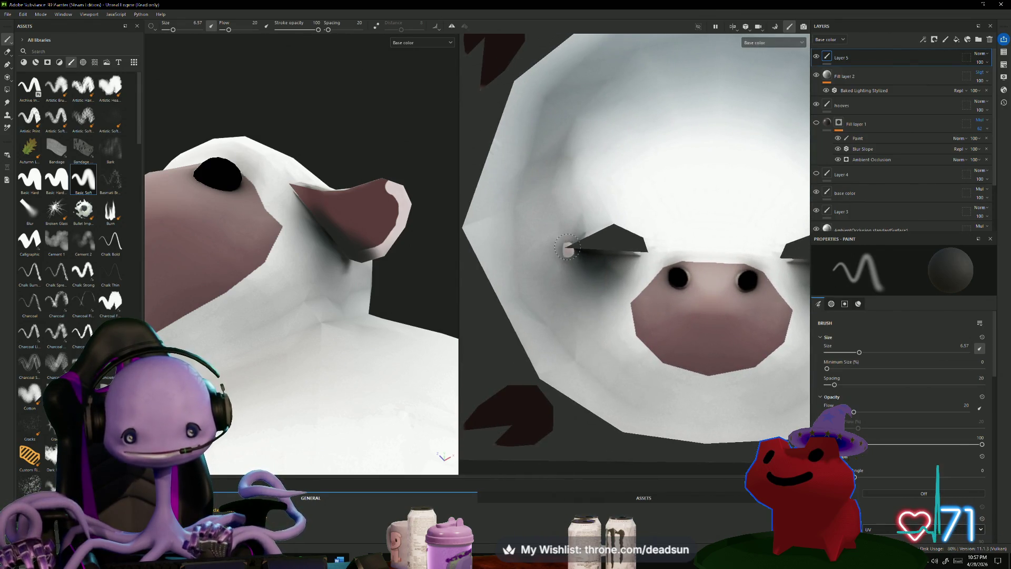
pyautogui.moveTo(564, 246); pyautogui.dragTo(569, 251)
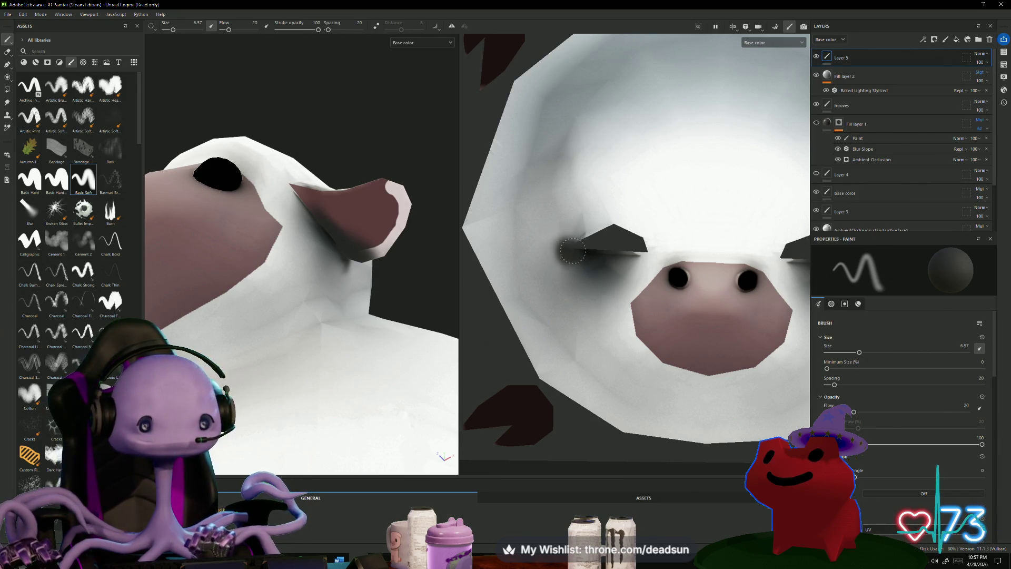
pyautogui.moveTo(622, 260)
pyautogui.mouseDown()
pyautogui.moveTo(639, 255)
pyautogui.moveTo(632, 246)
pyautogui.mouseUp()
pyautogui.moveTo(229, 163)
pyautogui.keyDown('alt'); pyautogui.mouseDown()
pyautogui.moveTo(306, 272)
pyautogui.moveTo(282, 320)
pyautogui.moveTo(217, 301)
pyautogui.moveTo(216, 284)
pyautogui.moveTo(257, 365)
pyautogui.moveTo(370, 175)
pyautogui.moveTo(379, 195)
pyautogui.moveTo(380, 365)
pyautogui.moveTo(483, 343)
pyautogui.mouseUp(); pyautogui.keyUp('alt')
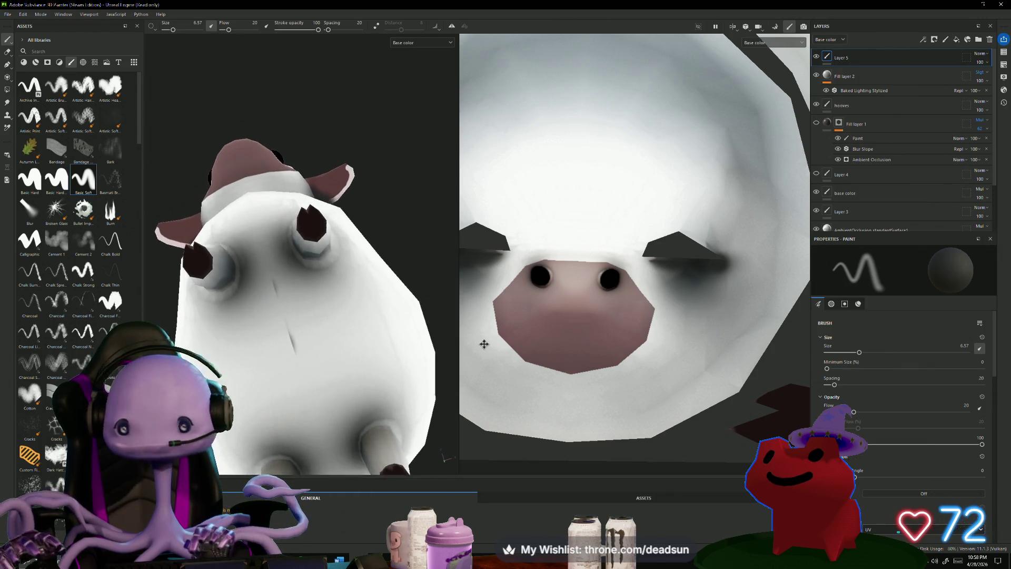
# Toggle Layer 5 off and on to compare the sheep with and without the strokes.
pyautogui.click(816, 57)
pyautogui.click(817, 57)
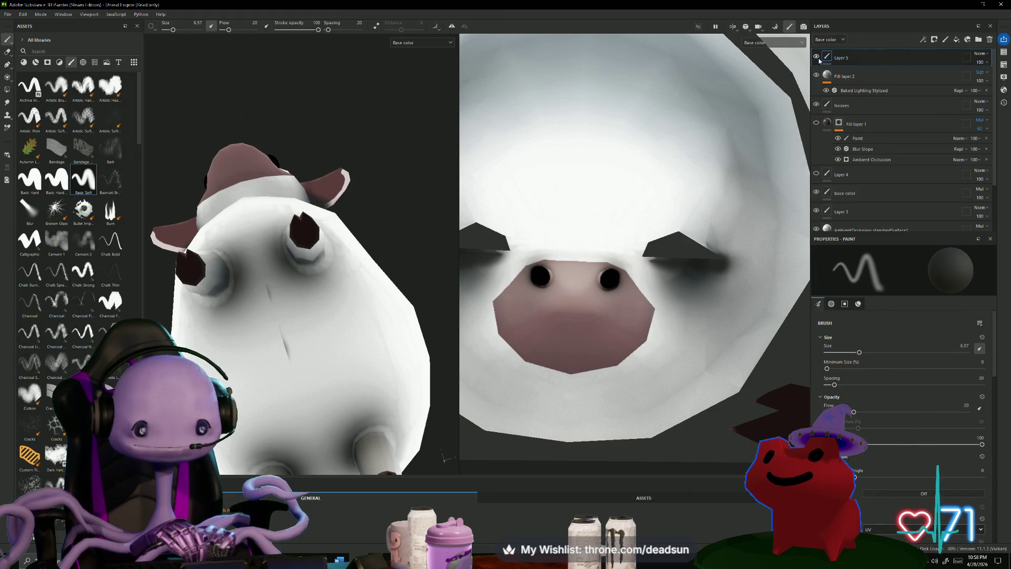
pyautogui.click(818, 57)
pyautogui.click(817, 58)
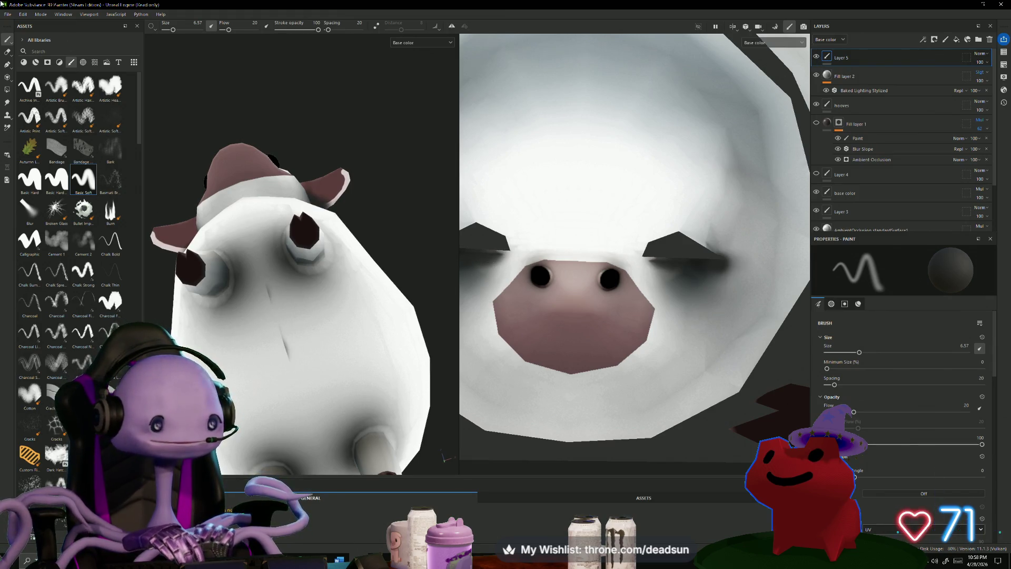
# Switch to the eraser and shrink it to size 2.56.
pyautogui.click(7, 53)
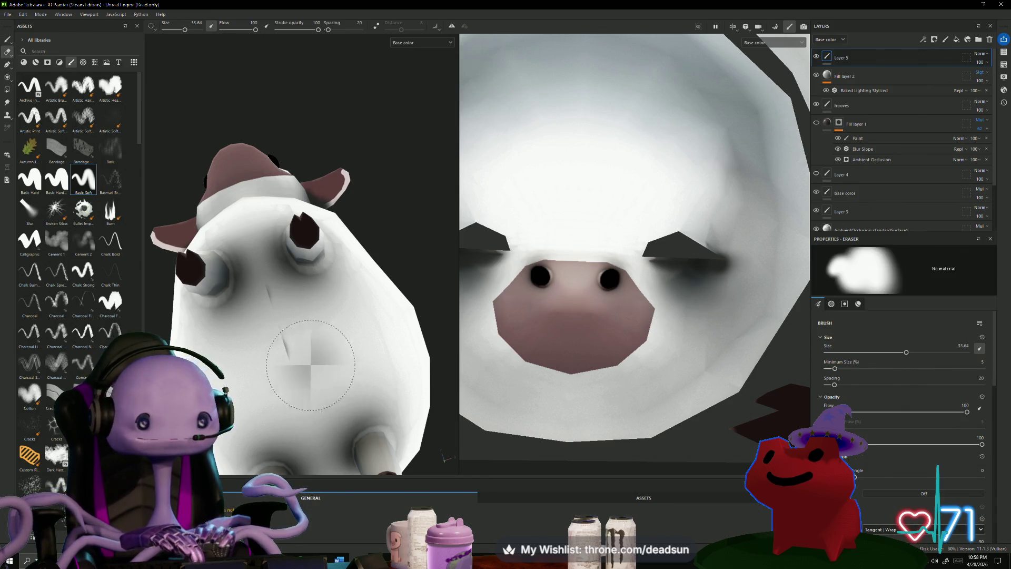
pyautogui.press('[')
pyautogui.press('[')
pyautogui.press('[')
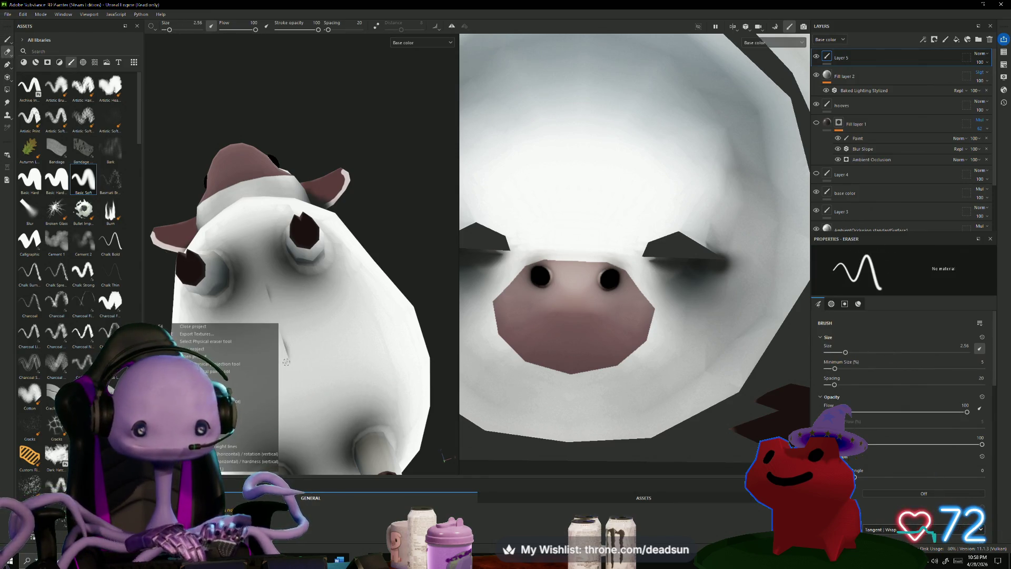
pyautogui.scroll(-3, 754, 243)
pyautogui.scroll(5, 650, 333)
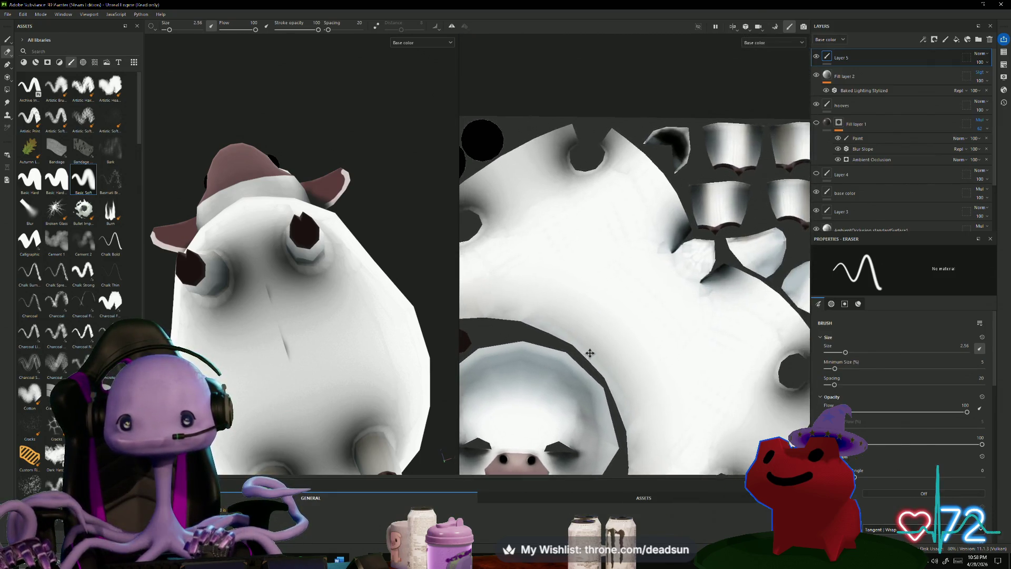
pyautogui.scroll(5, 700, 337)
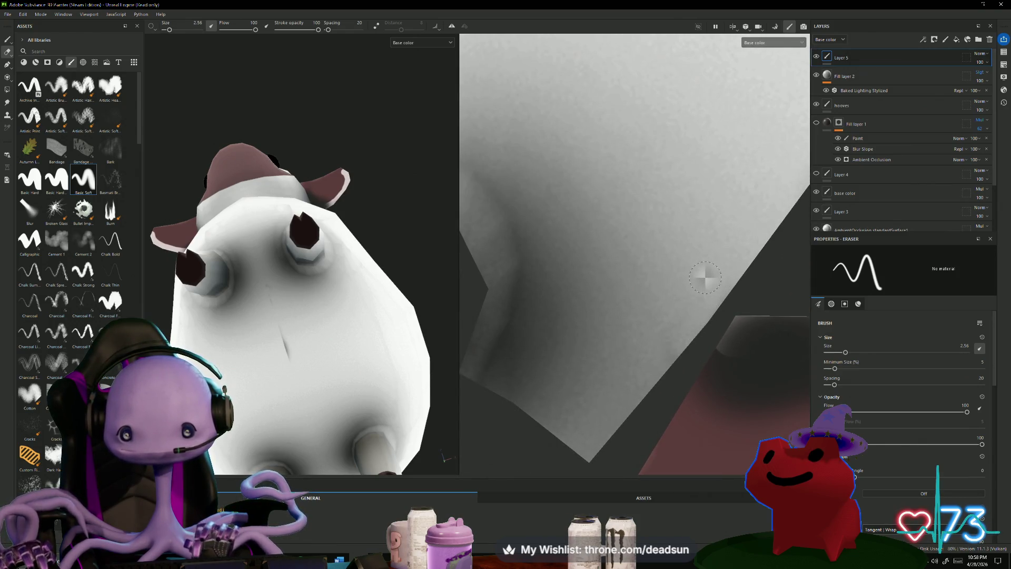
pyautogui.moveTo(745, 242); pyautogui.dragTo(555, 378, button='middle')
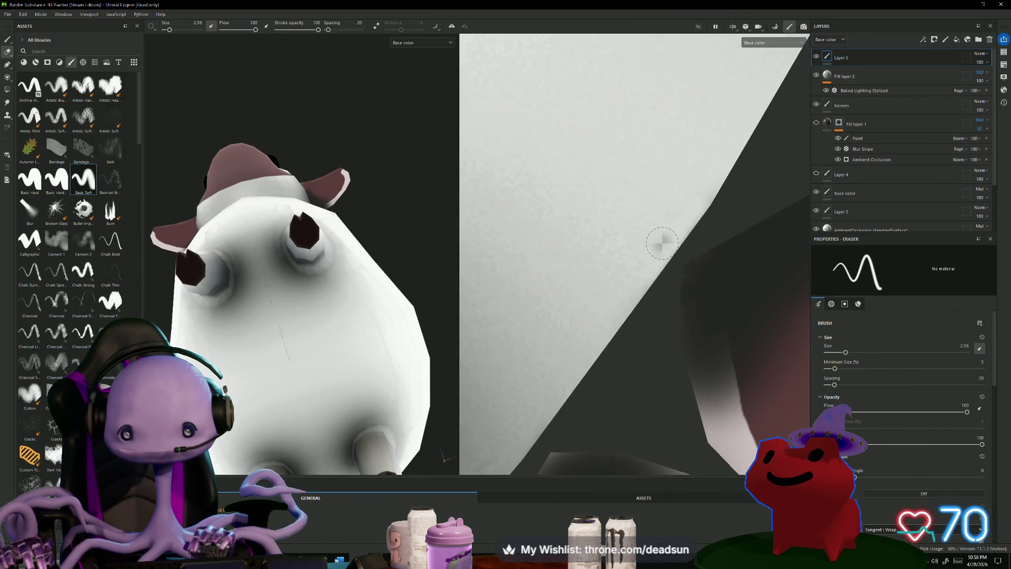
pyautogui.moveTo(662, 242); pyautogui.dragTo(590, 301, button='middle')
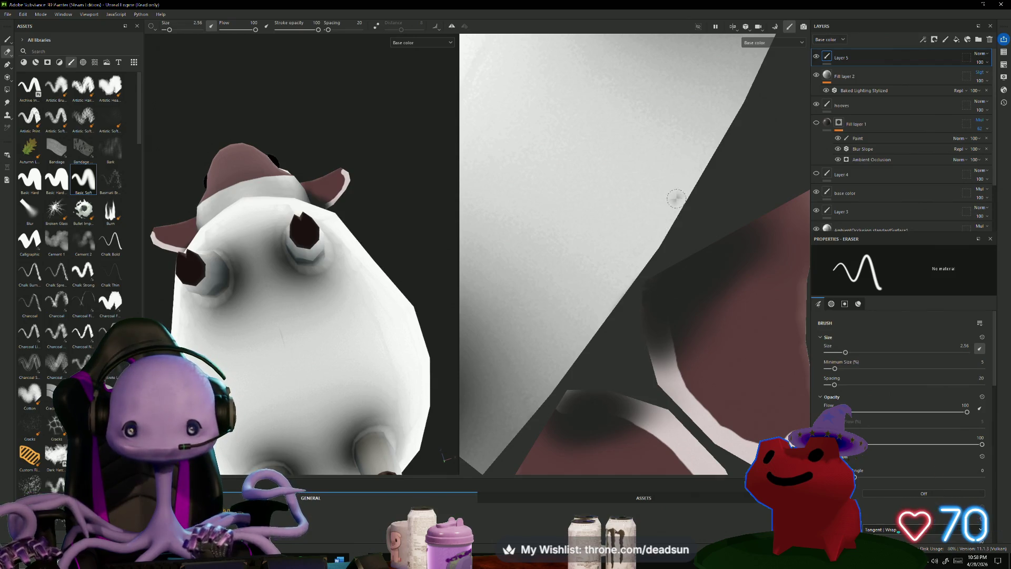
# Orbit to the sheep's side and legs, toggling Layer 5 to check the ear.
pyautogui.scroll(-8, 676, 199)
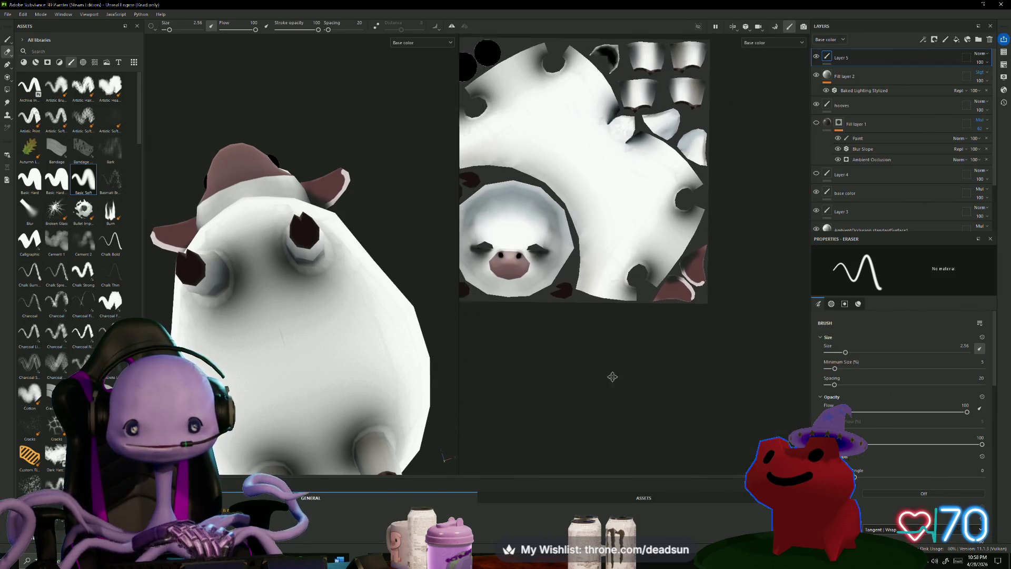
pyautogui.keyDown('alt'); pyautogui.moveTo(369, 338); pyautogui.dragTo(405, 380); pyautogui.keyUp('alt')
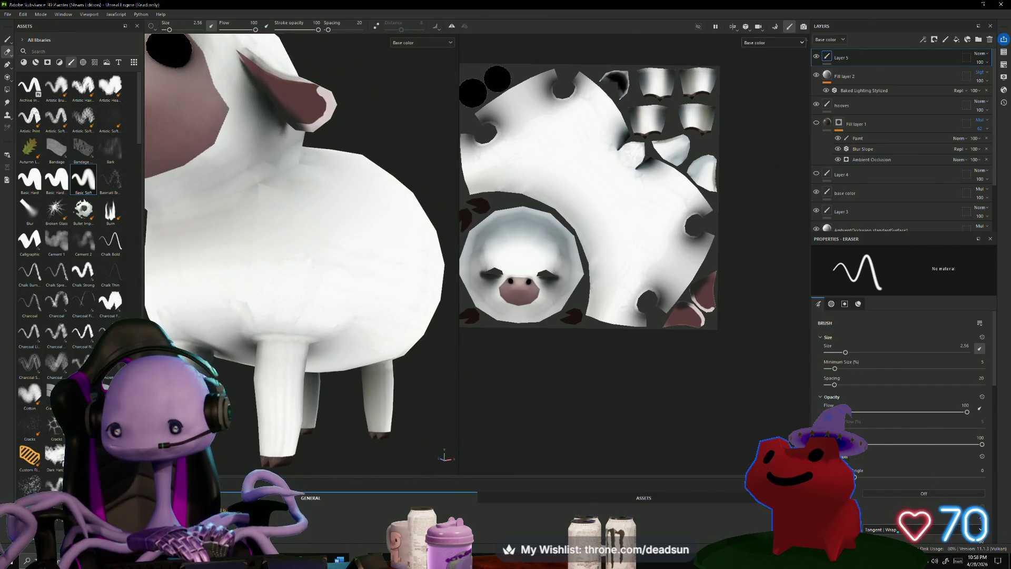
pyautogui.click(816, 58)
pyautogui.click(817, 57)
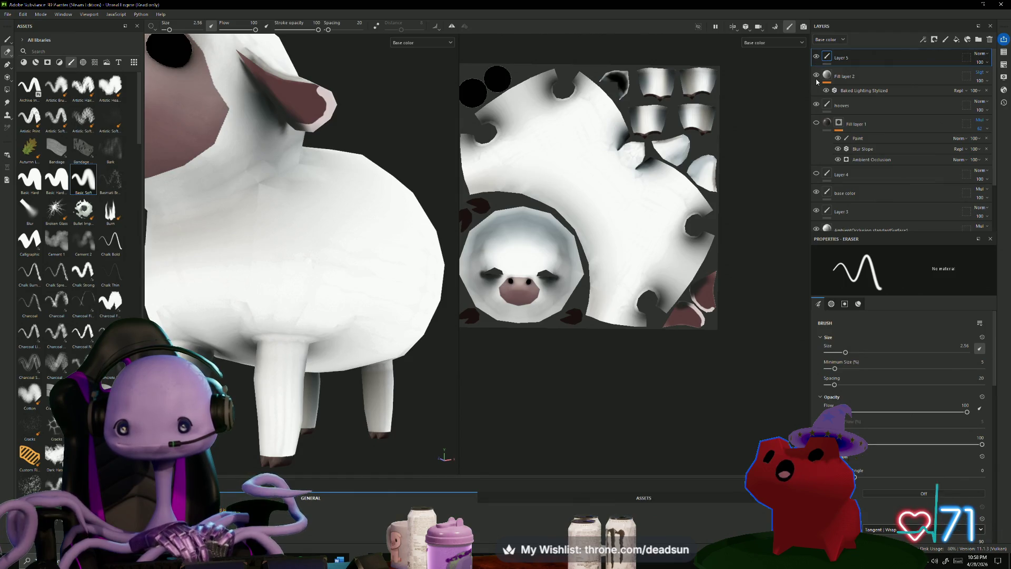
# Toggle Fill layer 2's baked lighting repeatedly, leave it on and show its fill properties.
pyautogui.click(817, 75)
pyautogui.click(817, 75)
pyautogui.click(818, 76)
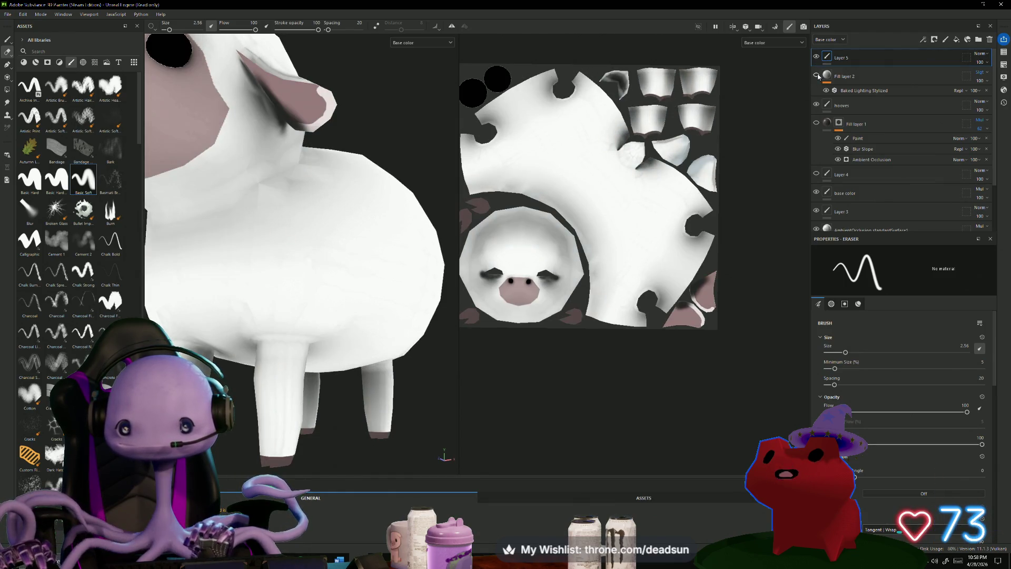
pyautogui.click(818, 76)
pyautogui.click(818, 76)
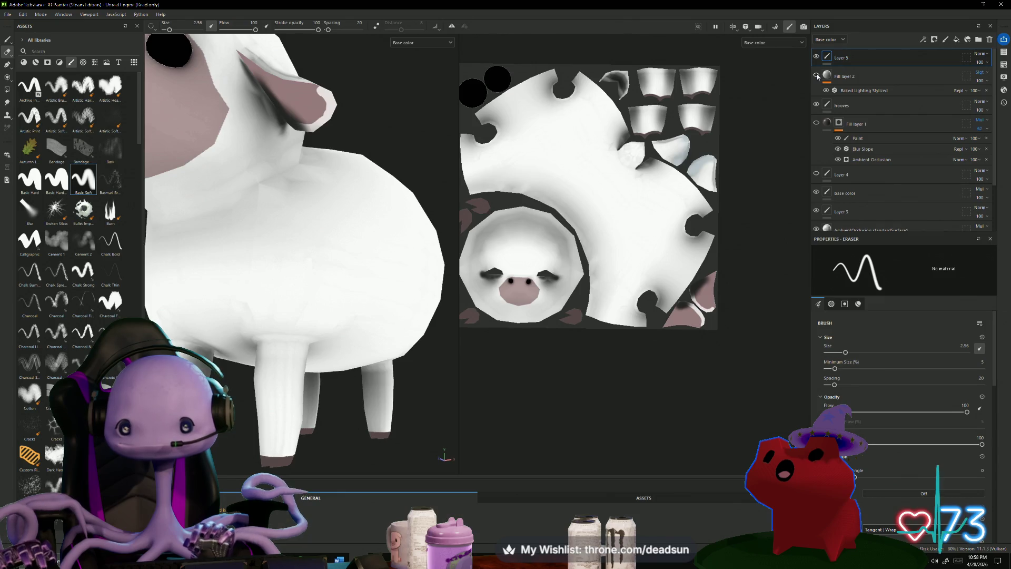
pyautogui.click(816, 76)
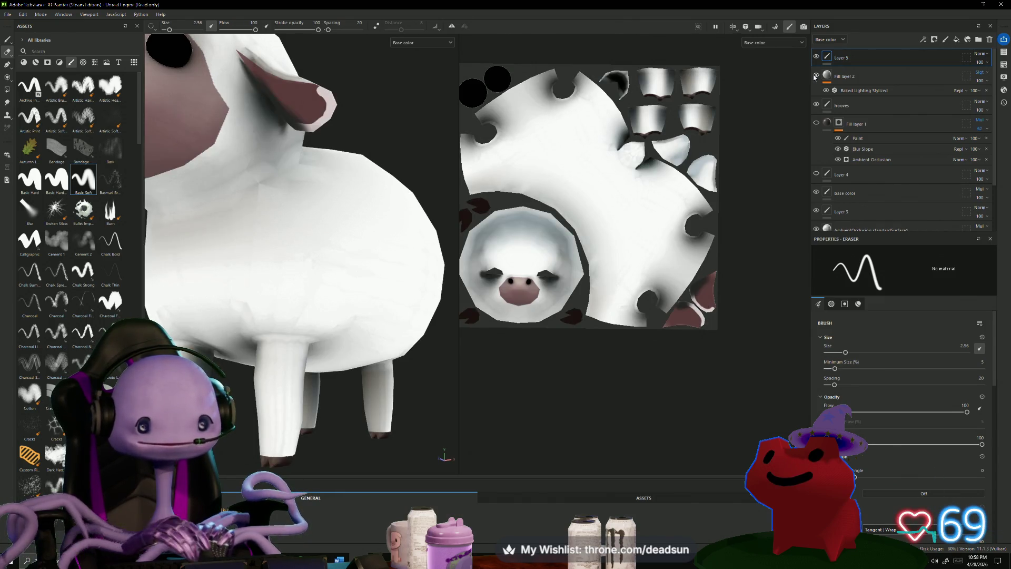
pyautogui.click(833, 77)
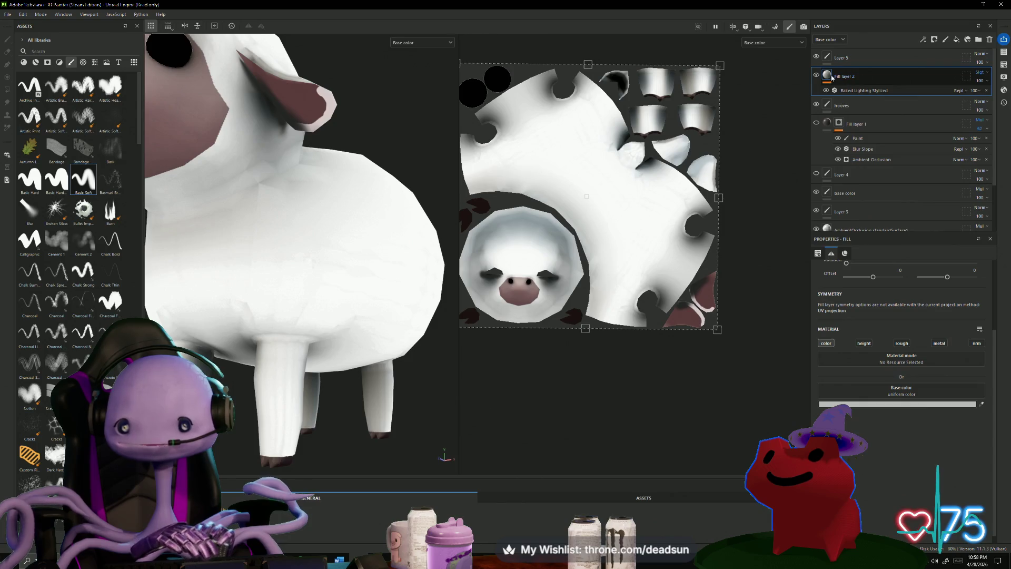
# Add a black mask to Fill layer 2, shrink the brush, then undo the mask.
pyautogui.rightClick(829, 75)
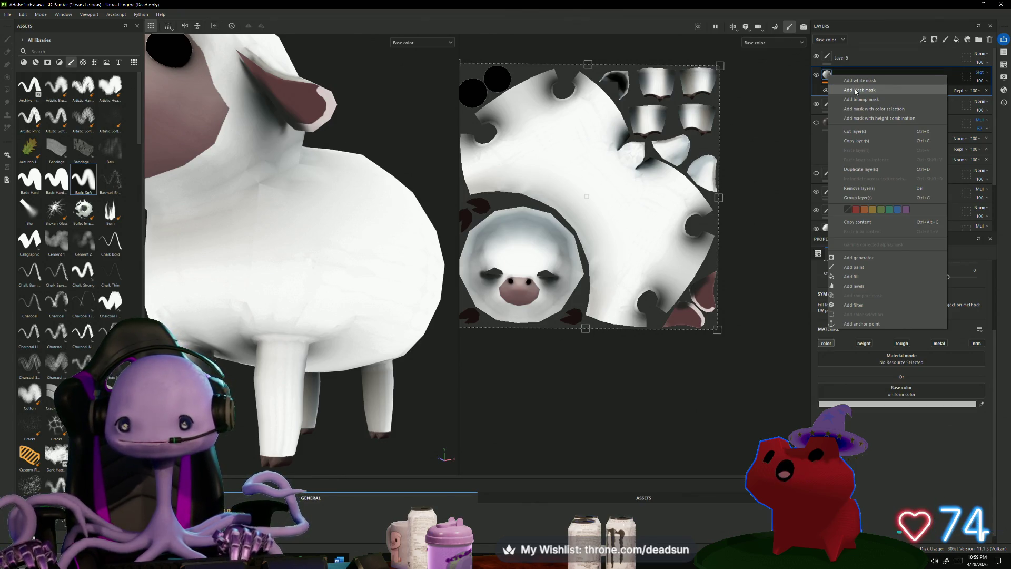
pyautogui.click(856, 90)
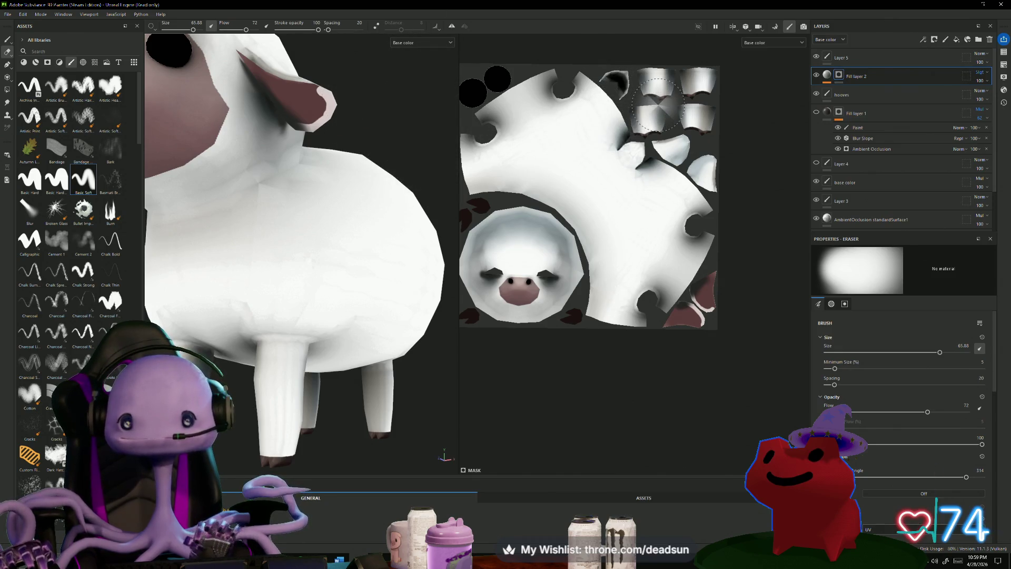
pyautogui.keyDown('ctrl'); pyautogui.moveTo(657, 103); pyautogui.dragTo(683, 103, button='right'); pyautogui.keyUp('ctrl')
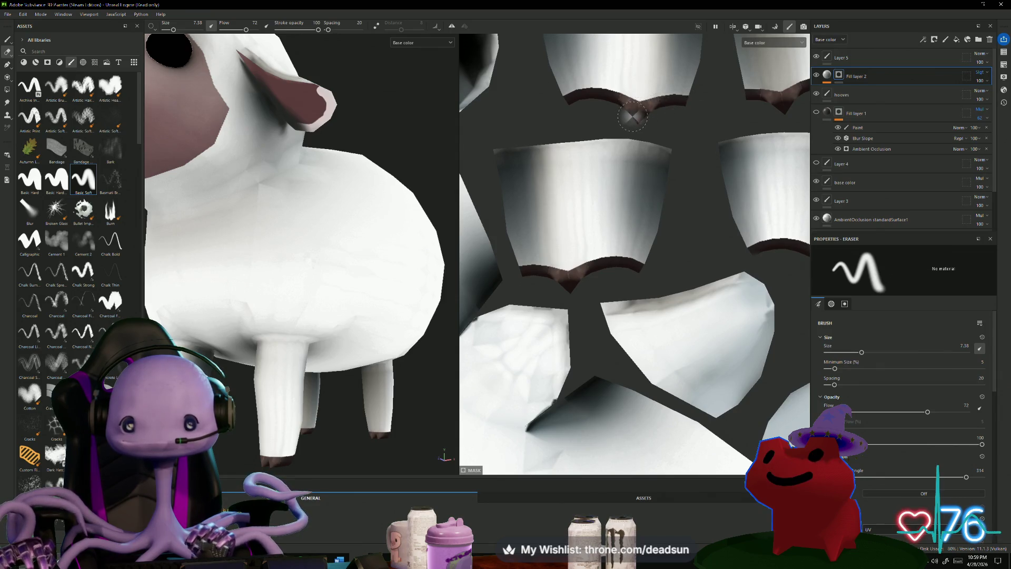
pyautogui.press('ctrl')
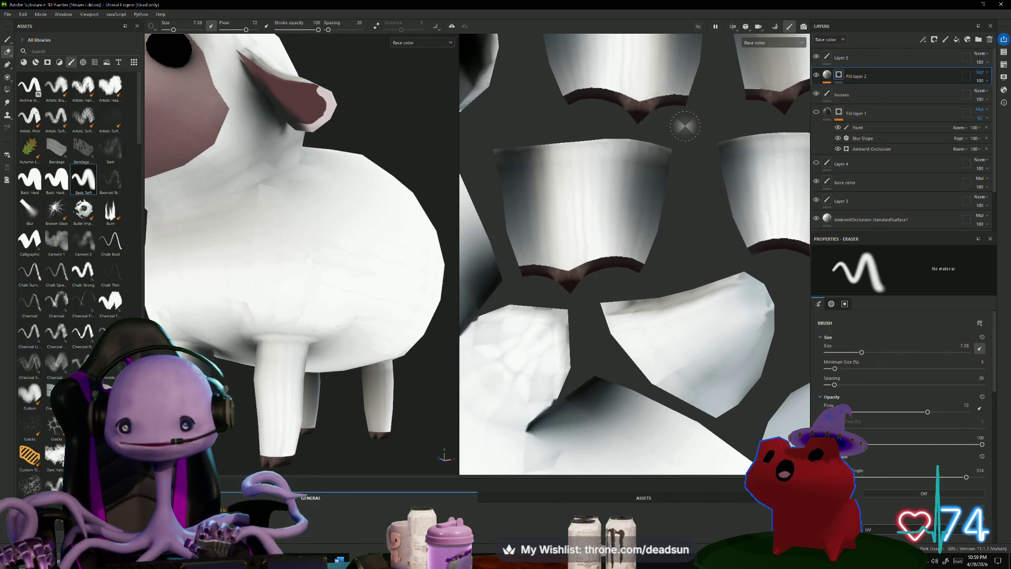
pyautogui.hotkey('ctrl', 'z')
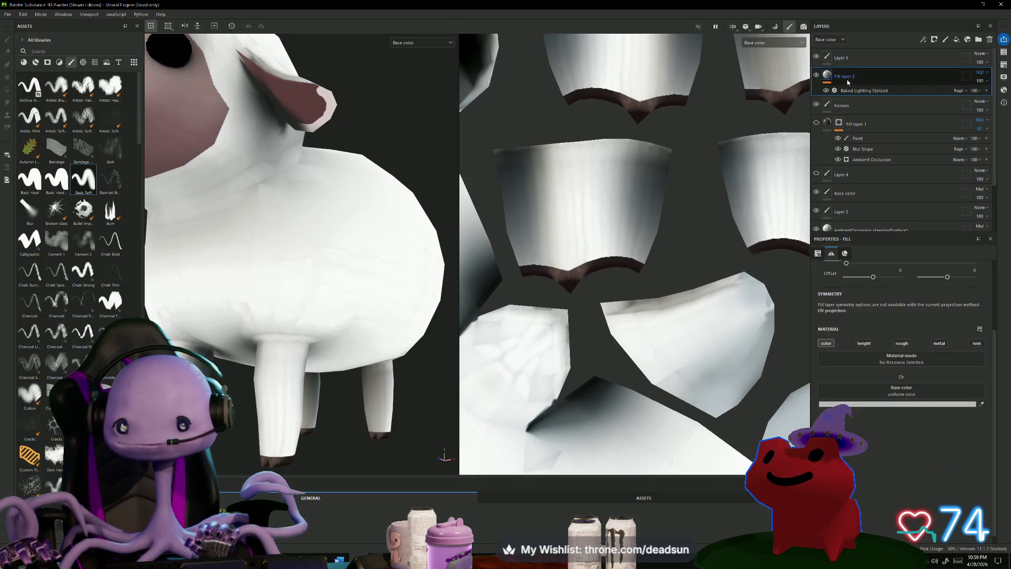
# Add a black mask to Fill layer 2 again.
pyautogui.rightClick(847, 79)
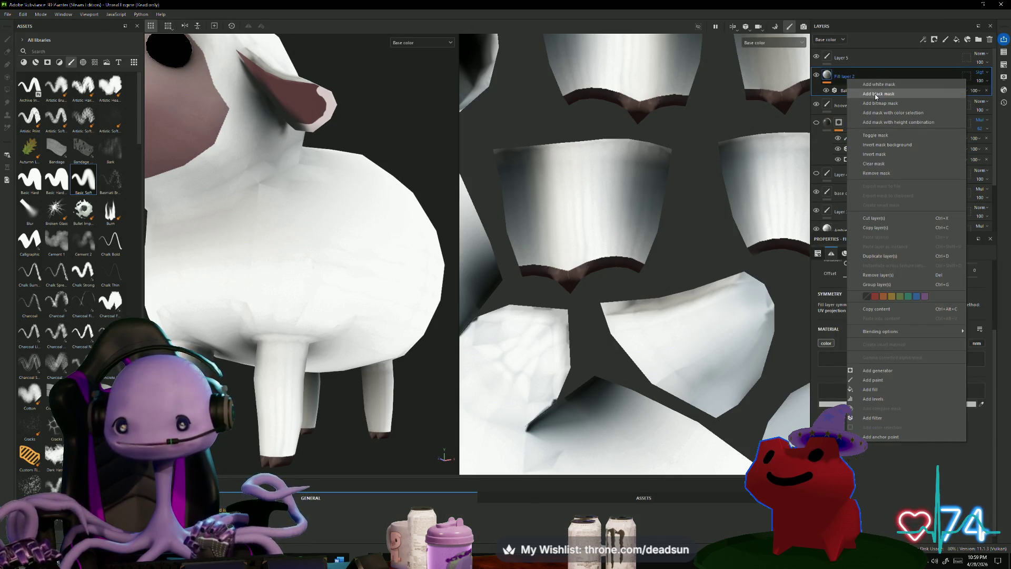
pyautogui.click(874, 94)
pyautogui.scroll(-5, 589, 153)
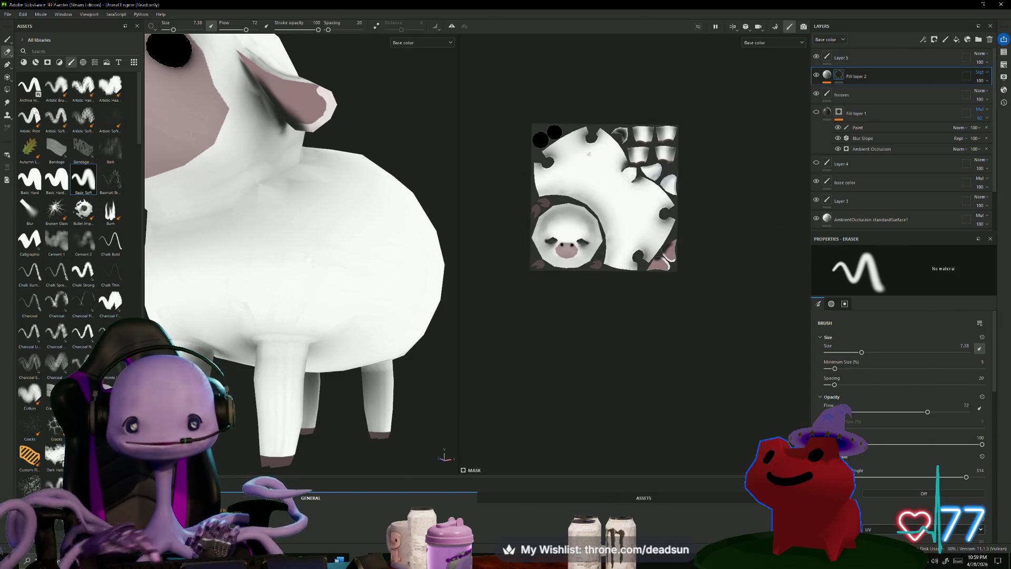
# Switch back to painting, check the mask options and move the lighting fill below the hooves layer.
pyautogui.press('1')
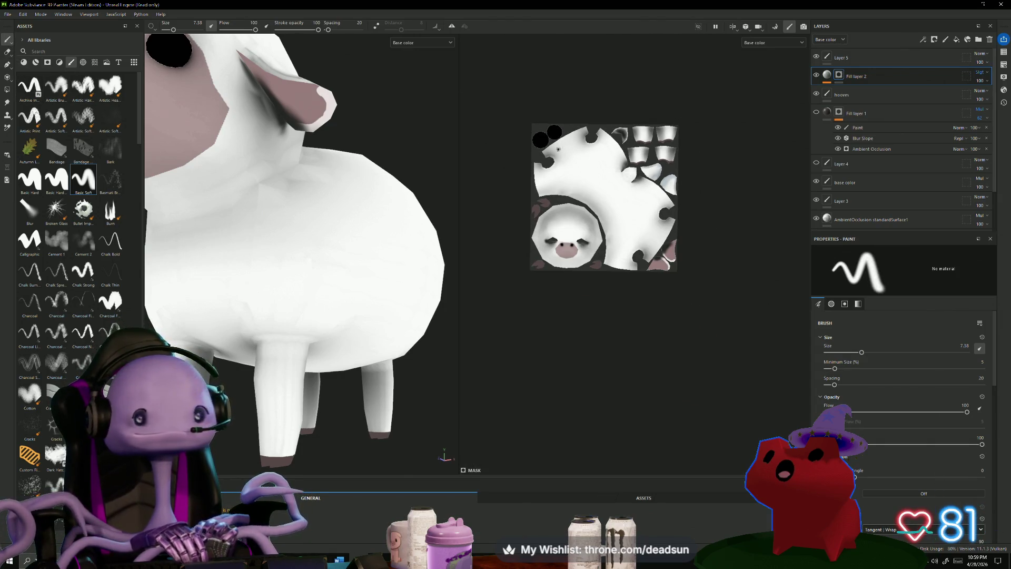
pyautogui.rightClick(841, 77)
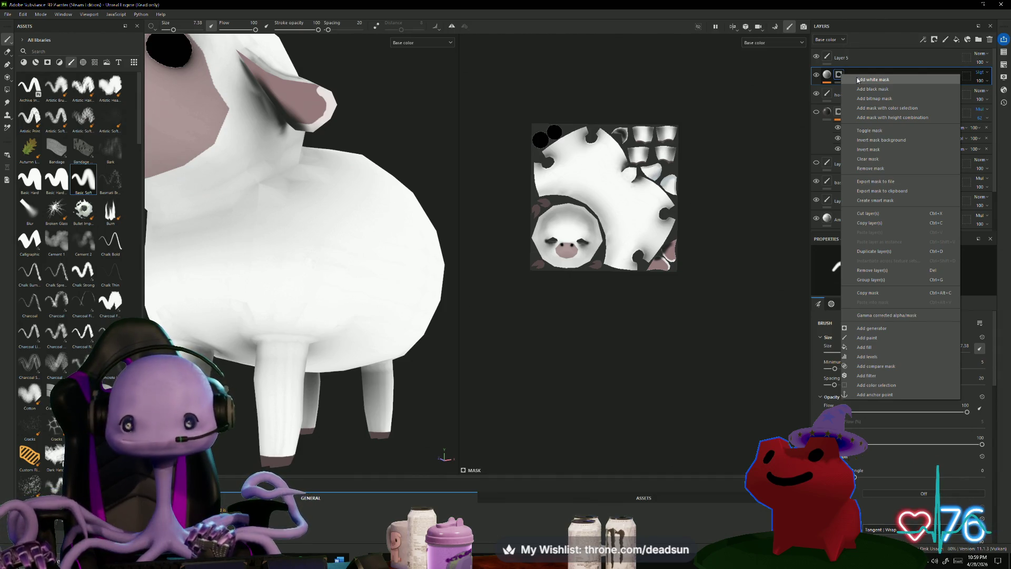
pyautogui.click(762, 167)
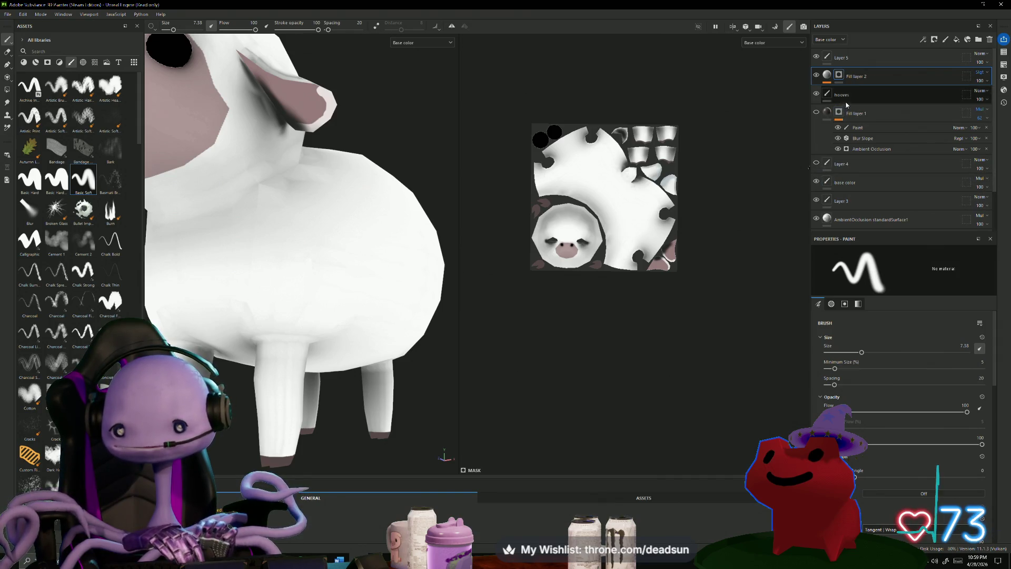
pyautogui.moveTo(870, 74); pyautogui.dragTo(873, 102)
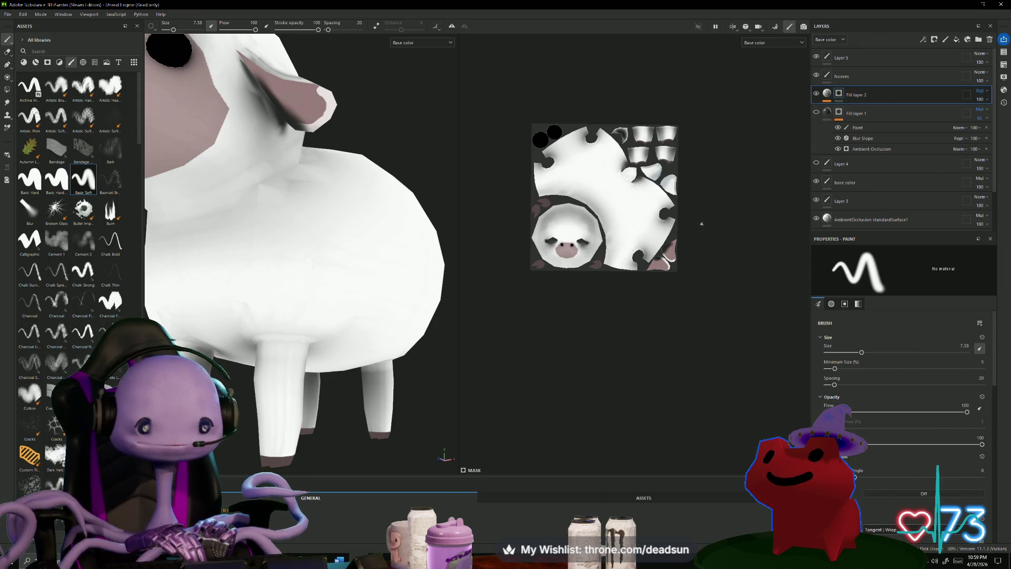
pyautogui.moveTo(716, 179)
pyautogui.keyDown('alt'); pyautogui.mouseDown()
pyautogui.moveTo(580, 323)
pyautogui.moveTo(585, 332)
pyautogui.moveTo(577, 327)
pyautogui.mouseUp(); pyautogui.keyUp('alt')
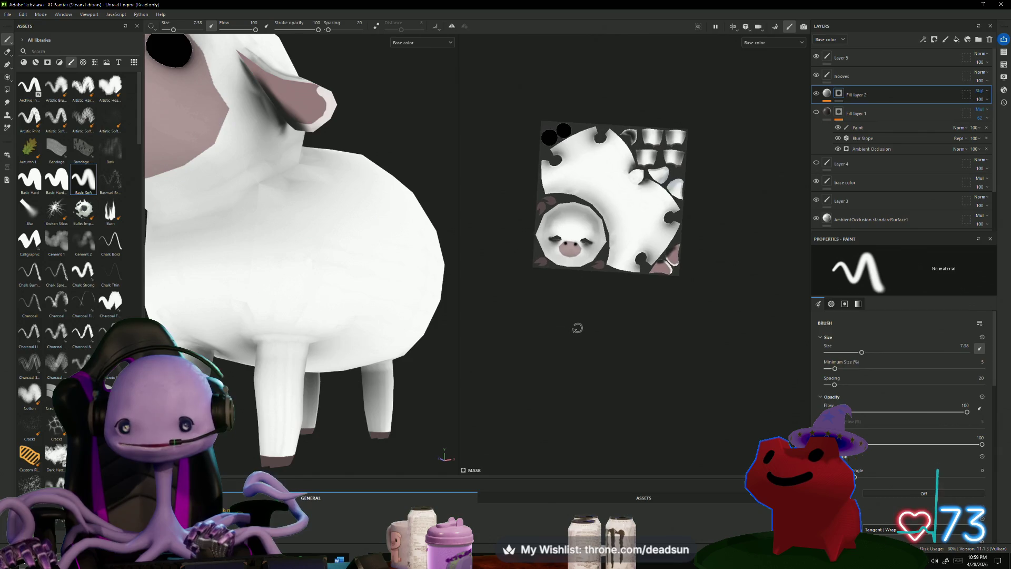
# Turn on the ambient occlusion fill and toggle the base color layer to compare.
pyautogui.click(817, 113)
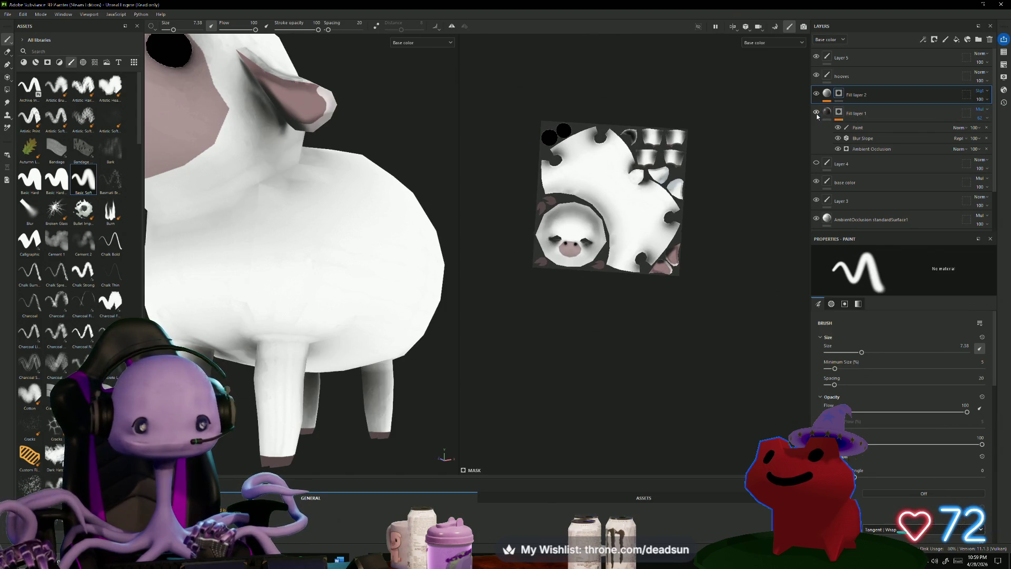
pyautogui.scroll(-5, 416, 369)
pyautogui.moveTo(415, 357)
pyautogui.keyDown('alt'); pyautogui.mouseDown()
pyautogui.moveTo(373, 375)
pyautogui.moveTo(404, 364)
pyautogui.mouseUp(); pyautogui.keyUp('alt')
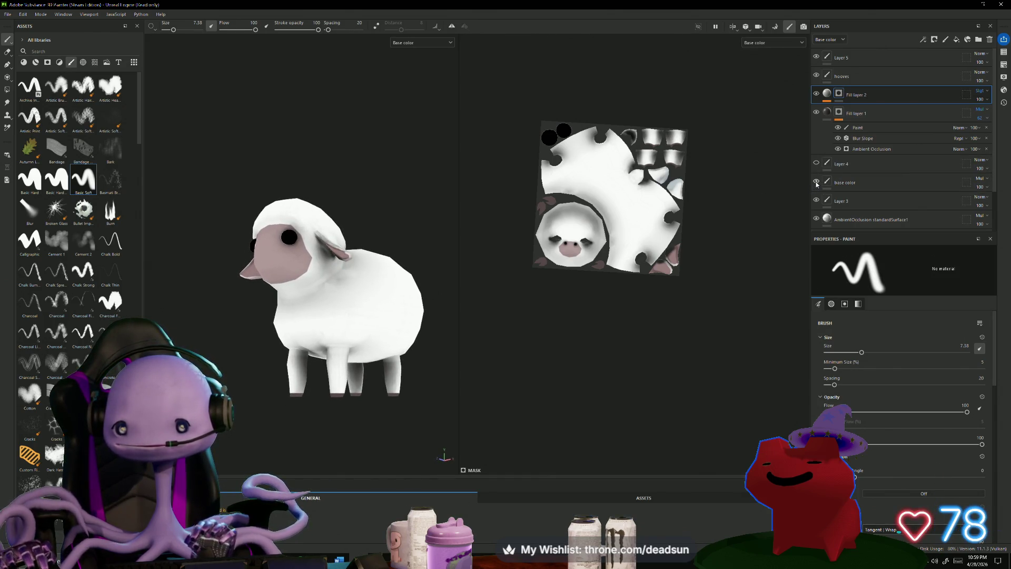
pyautogui.click(817, 182)
pyautogui.click(816, 182)
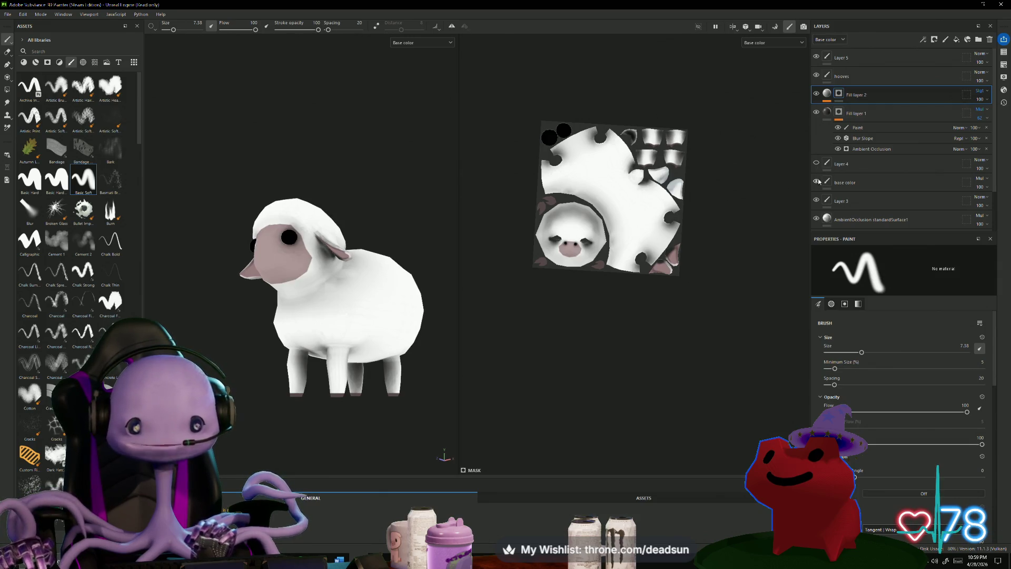
# Undo back to the unmasked baked lighting and move the hooves layer above the lighting fill.
pyautogui.rightClick(864, 98)
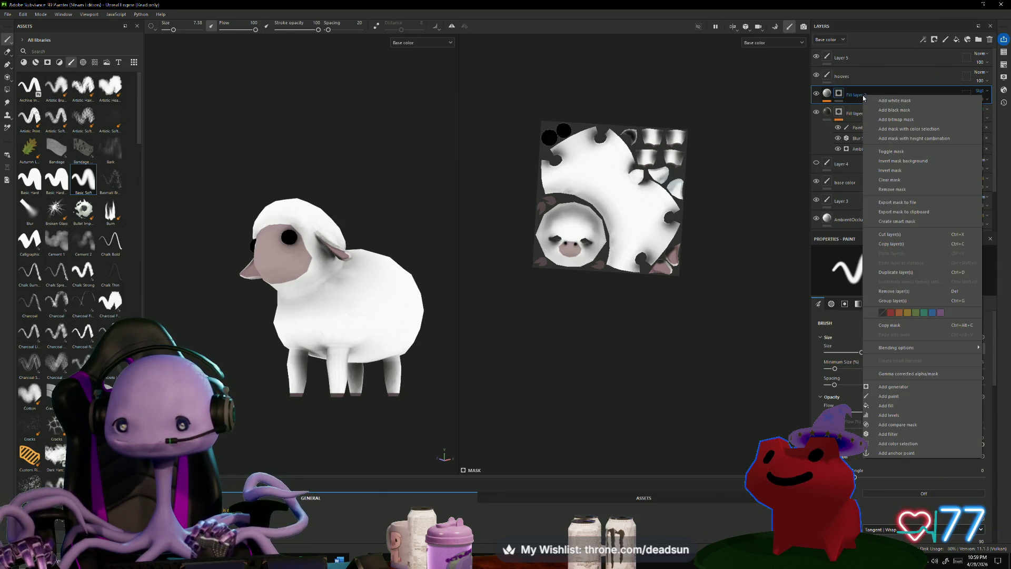
pyautogui.press('Escape')
pyautogui.hotkey('ctrl', 'z')
pyautogui.hotkey('ctrl', 'z')
pyautogui.hotkey('ctrl', 'z')
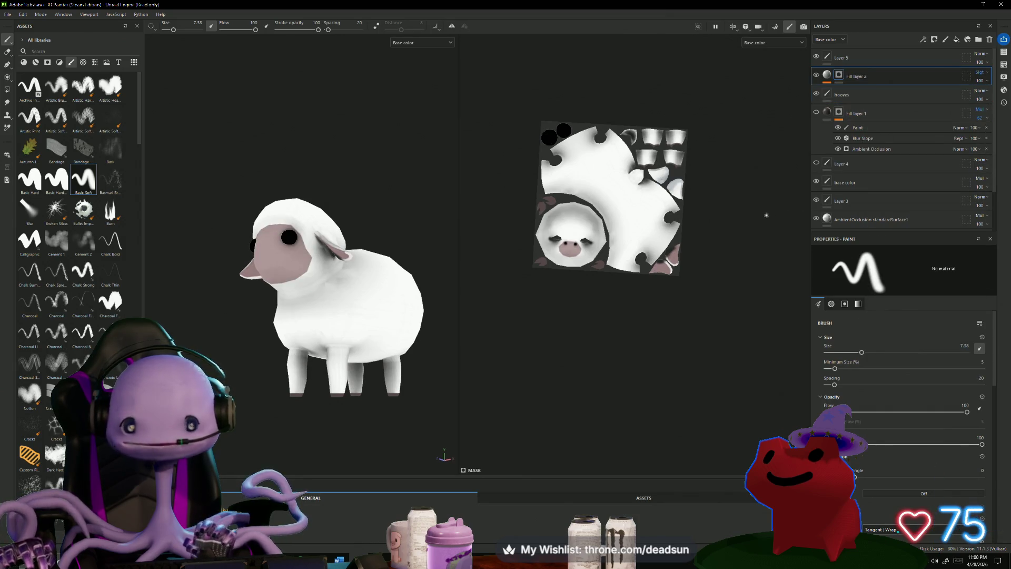
pyautogui.moveTo(864, 106); pyautogui.dragTo(871, 67)
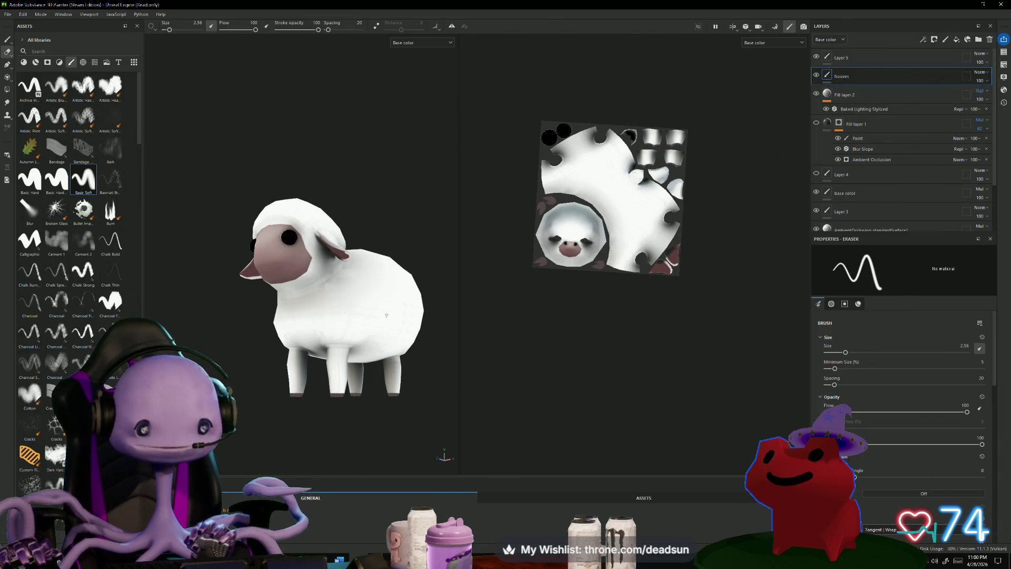
pyautogui.scroll(3, 359, 331)
pyautogui.keyDown('alt'); pyautogui.moveTo(447, 147); pyautogui.dragTo(440, 207); pyautogui.keyUp('alt')
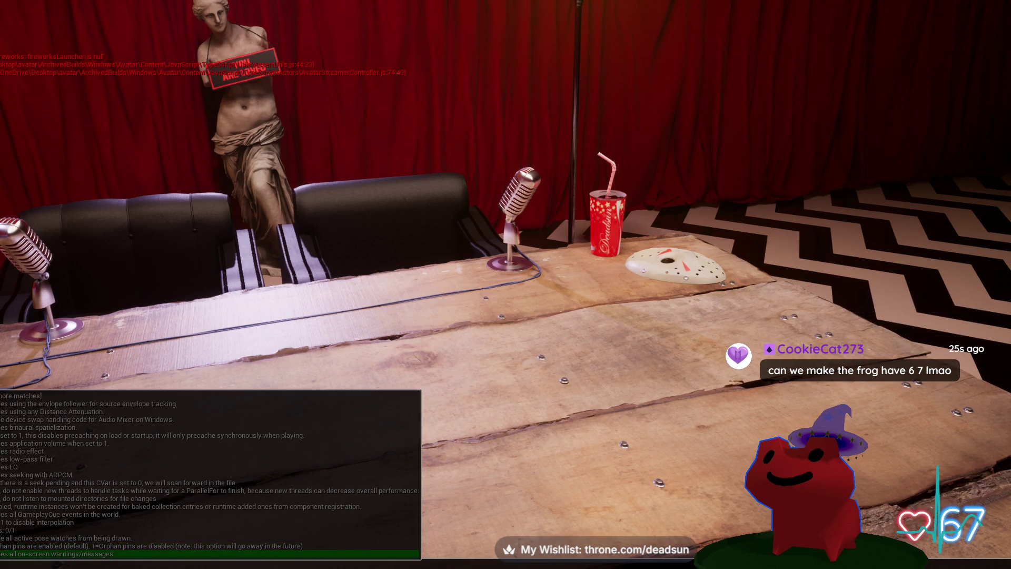
# Close the Unreal console, then bring the Juna's Frog window to the front.
pyautogui.press('Return')
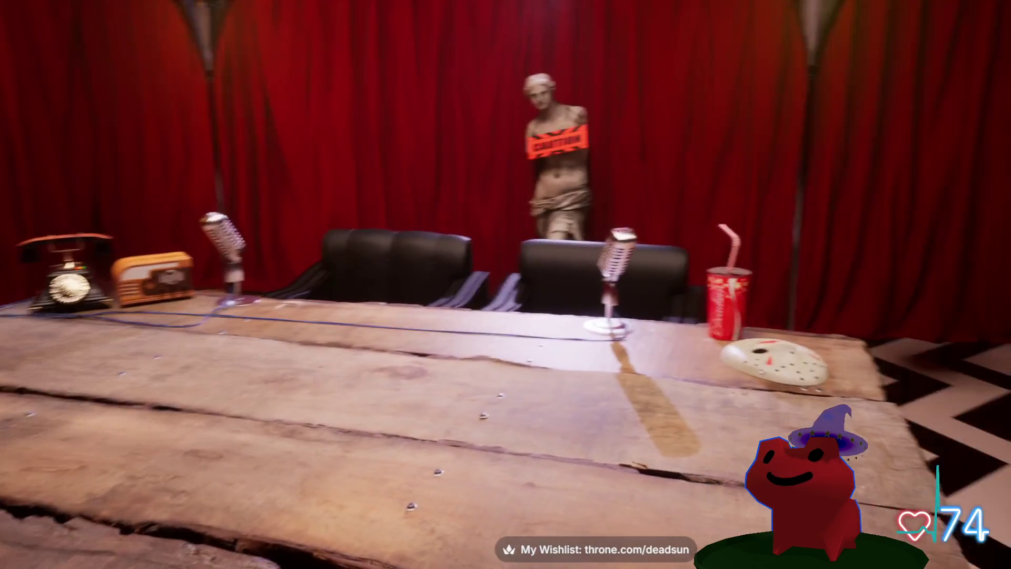
pyautogui.hotkey('alt', 'Tab')
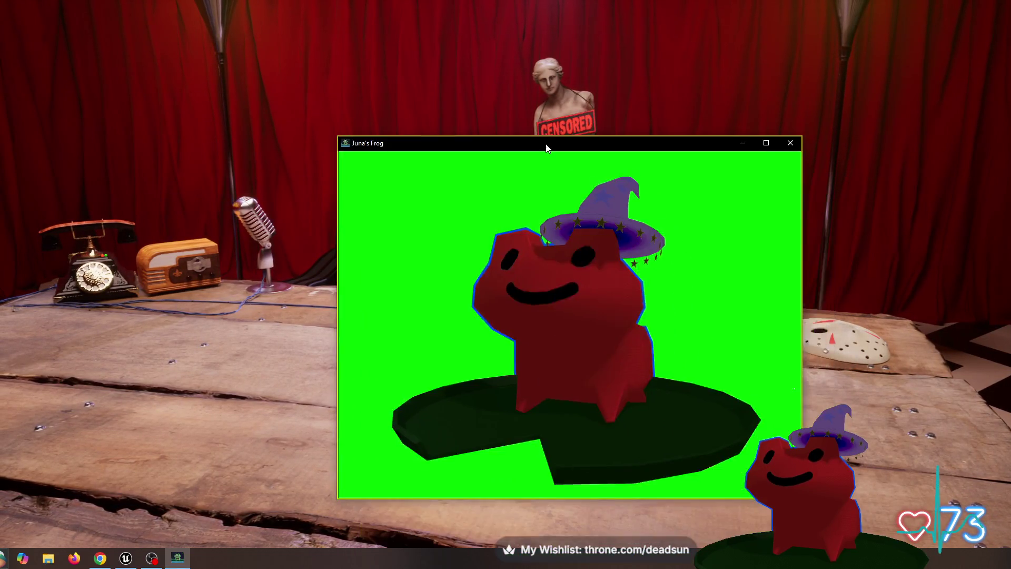
# Zoom out to the frog's night pond and pet the frog twice until a blue heart appears.
pyautogui.scroll(-3, 510, 205)
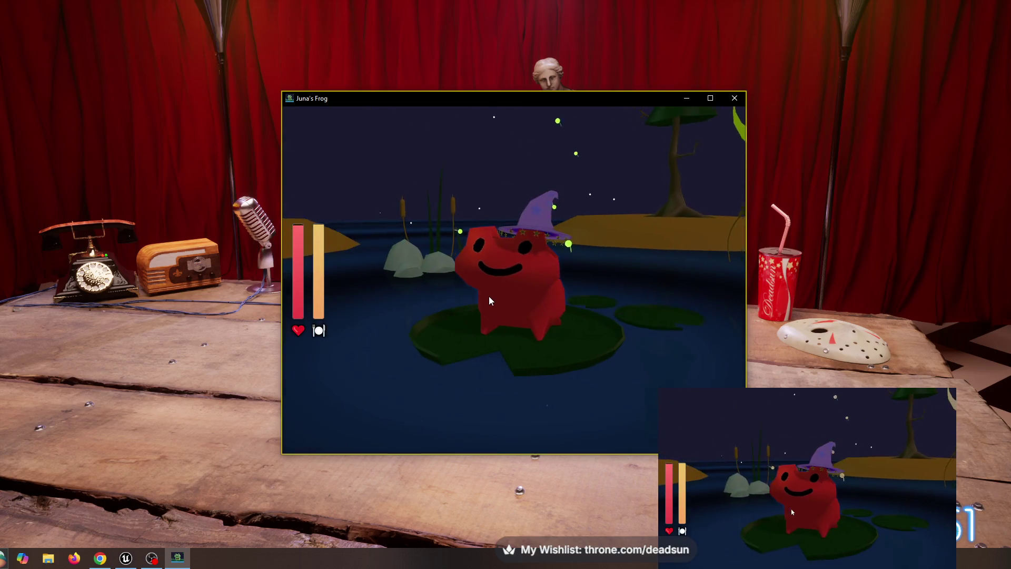
pyautogui.click(493, 290)
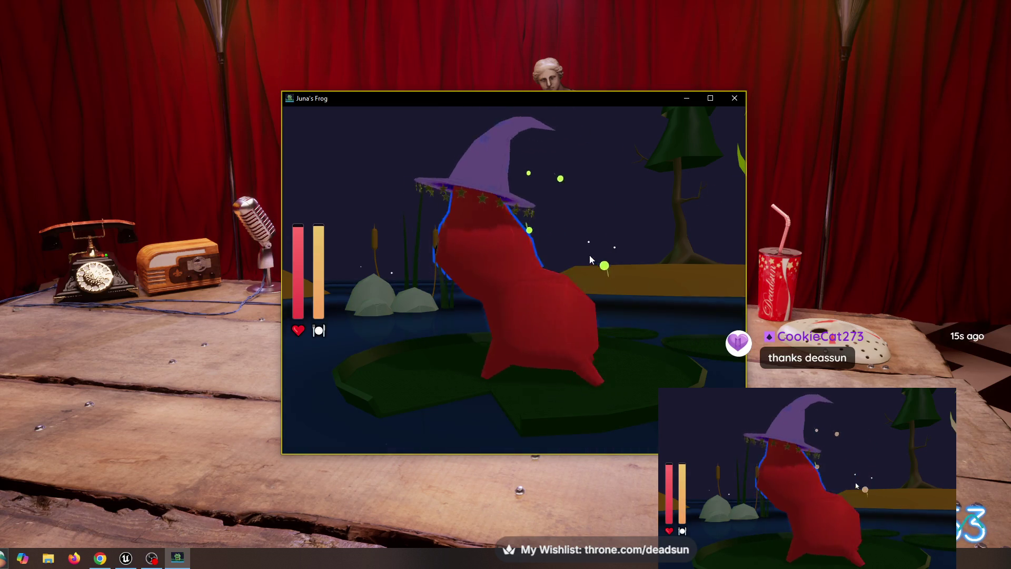
pyautogui.click(548, 273)
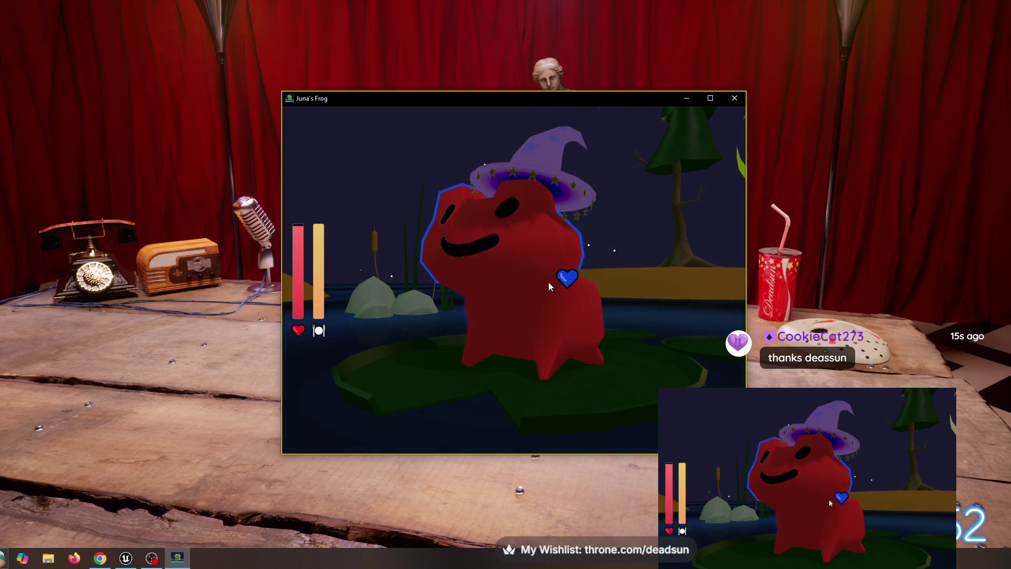